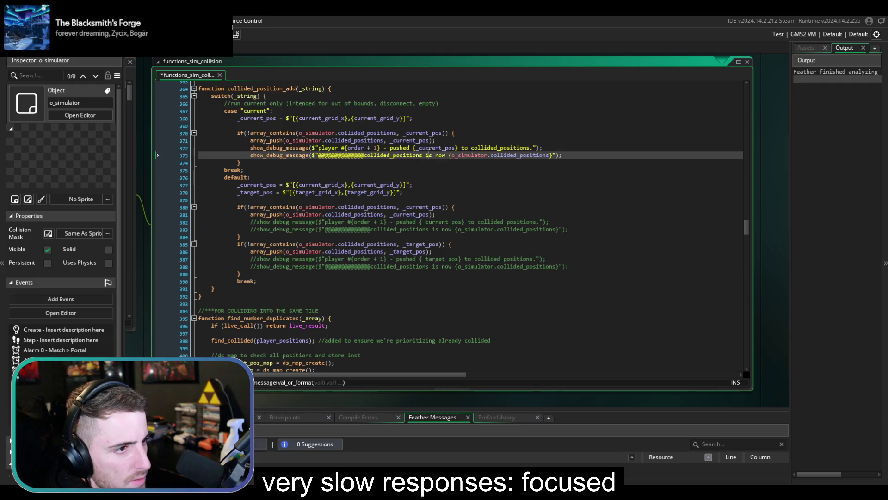
Comment out the two debug message lines 372–373 with Ctrl+K
key("ctrl+k")
scroll(399, 247, "down", 1)
scroll(399, 248, "down", 3)
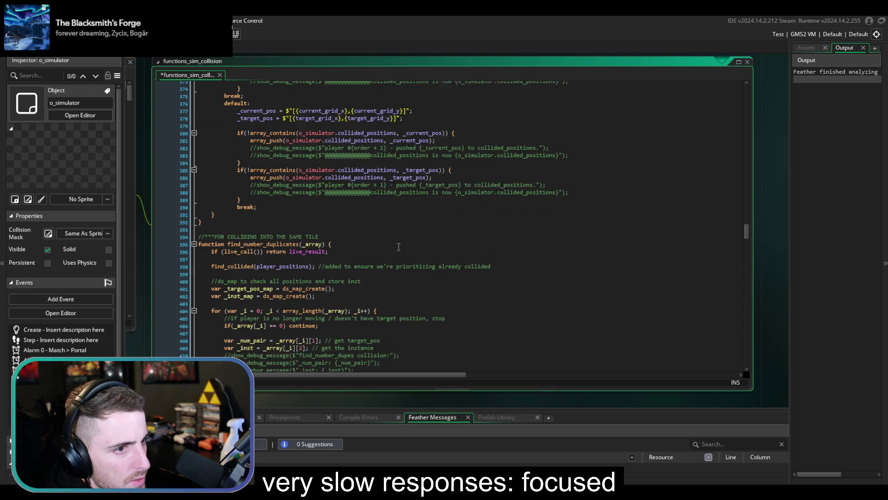
scroll(399, 248, "up", 3)
scroll(399, 248, "up", 3)
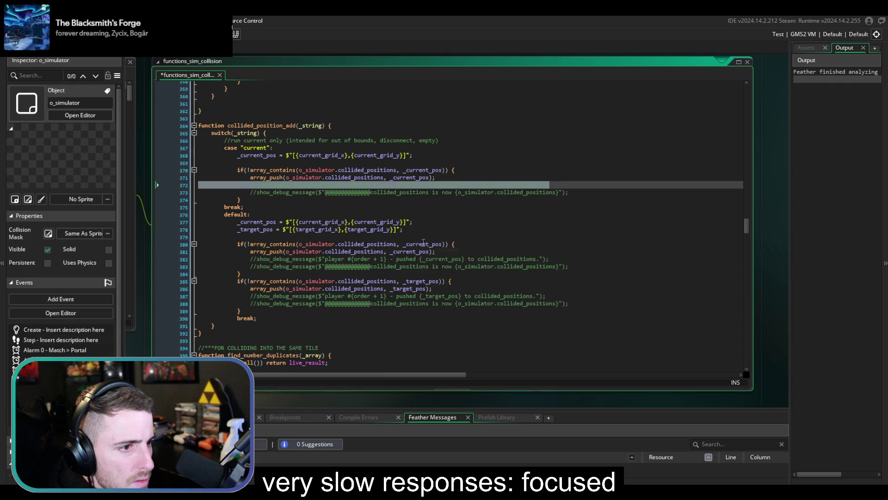
left_click(436, 216)
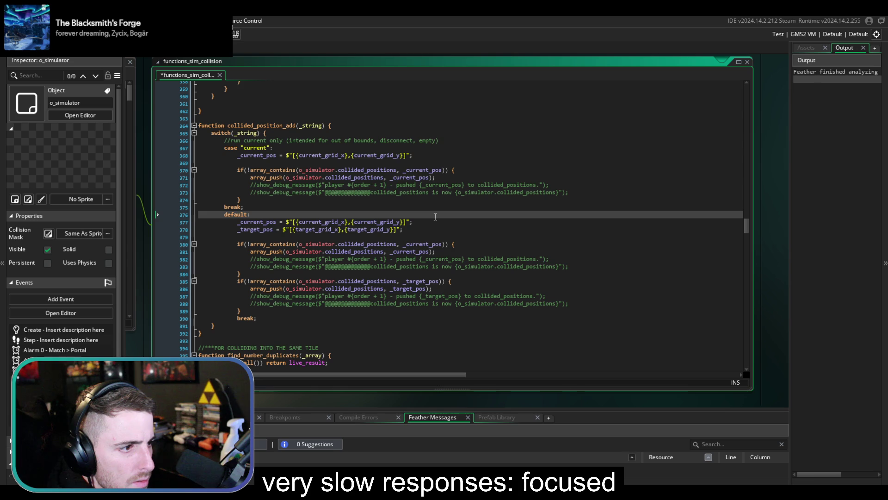
Delete the commented debug lines in find_number_duplicates and after the map loop
scroll(436, 216, "down", 8)
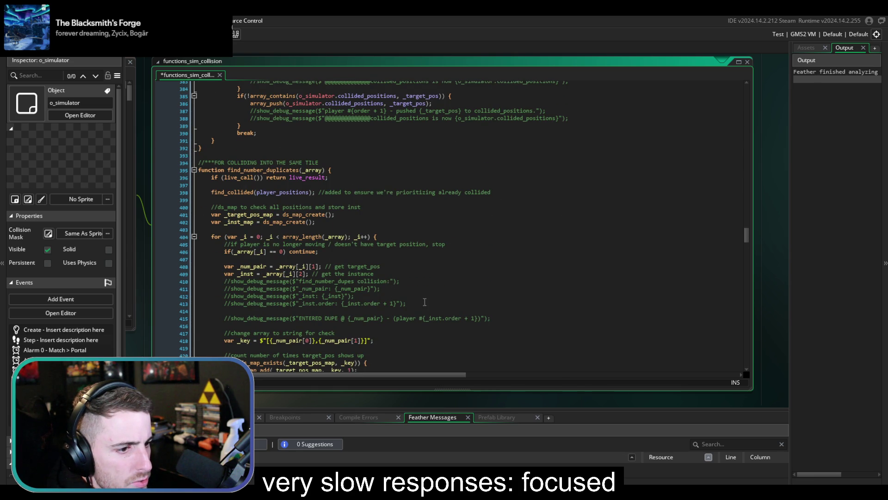
left_click_drag(426, 303, 439, 276)
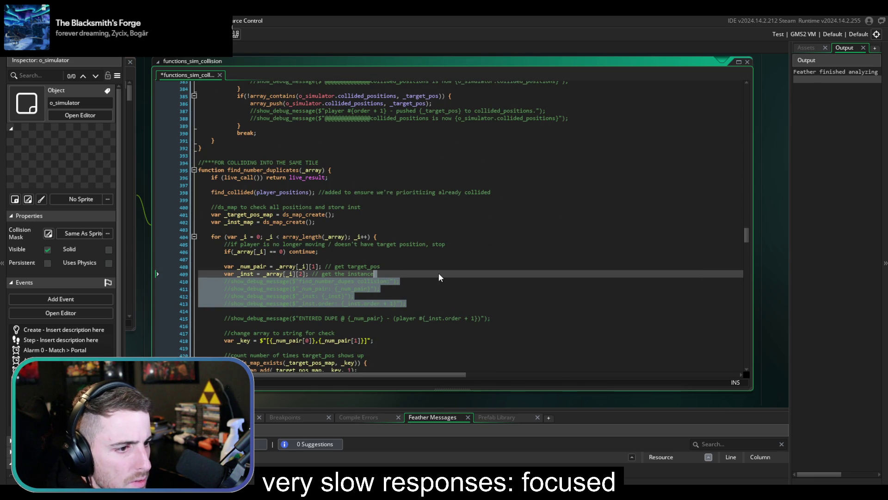
key("Delete")
scroll(442, 280, "down", 3)
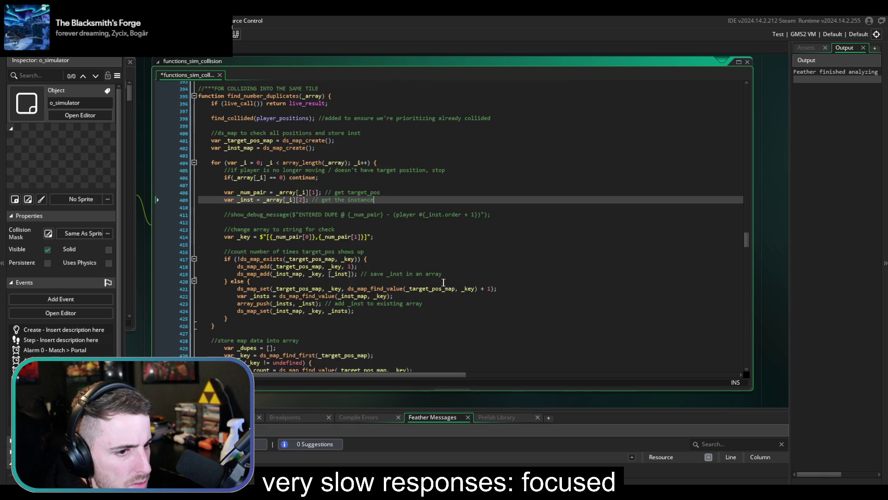
scroll(444, 282, "down", 6)
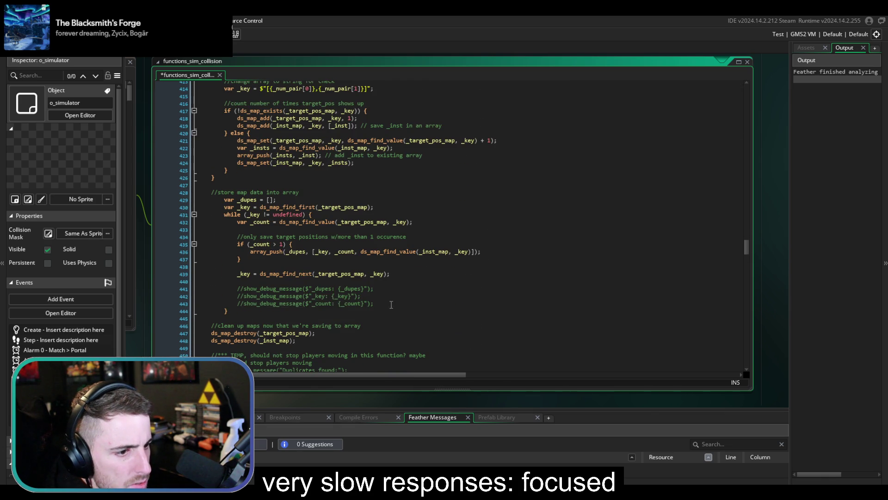
left_click_drag(391, 304, 418, 283)
key("Delete")
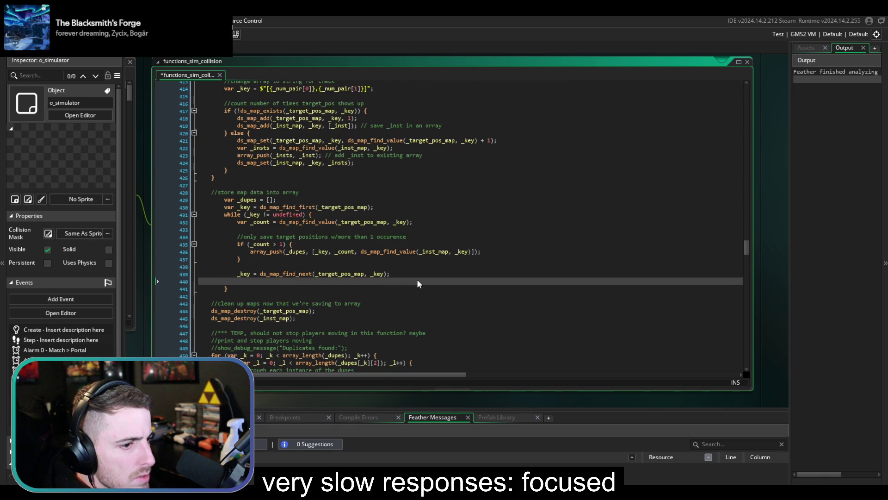
Dedent the loop's closing brace onto its own line and save functions_sim_collision
key("Delete")
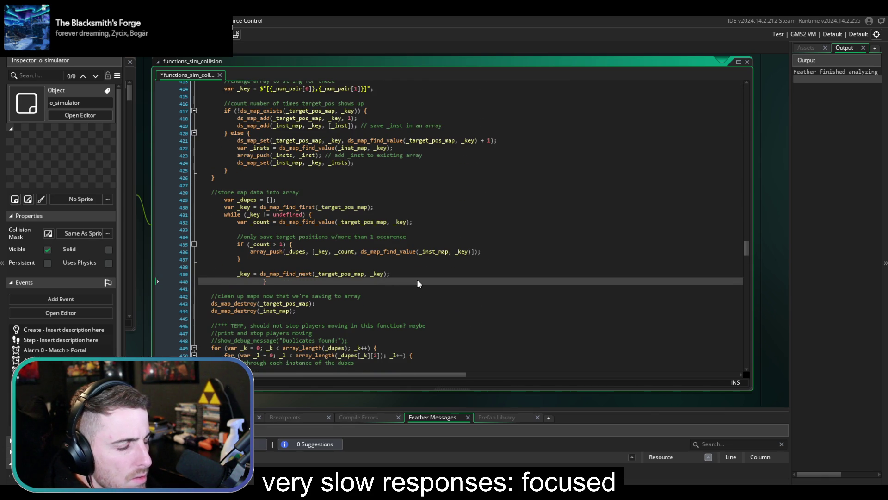
key("BackSpace")
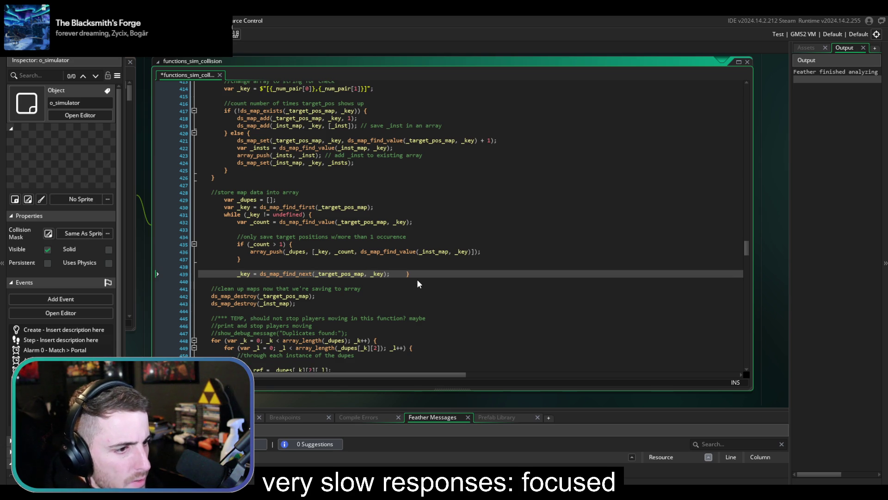
key("Return")
key("Return")
key("BackSpace")
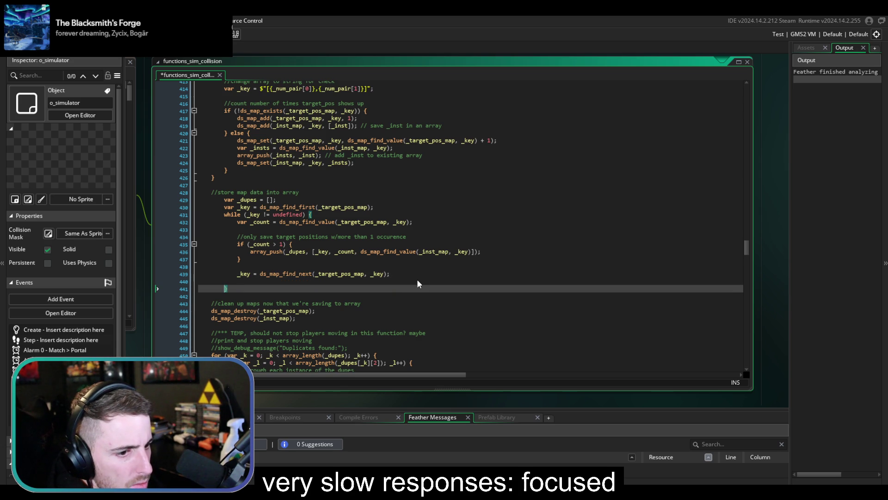
key("ctrl+s")
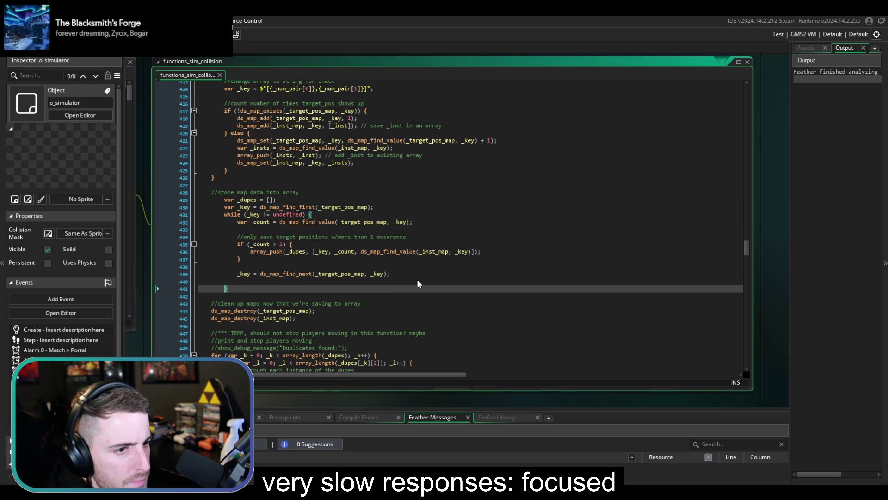
key("Down")
scroll(410, 293, "down", 2)
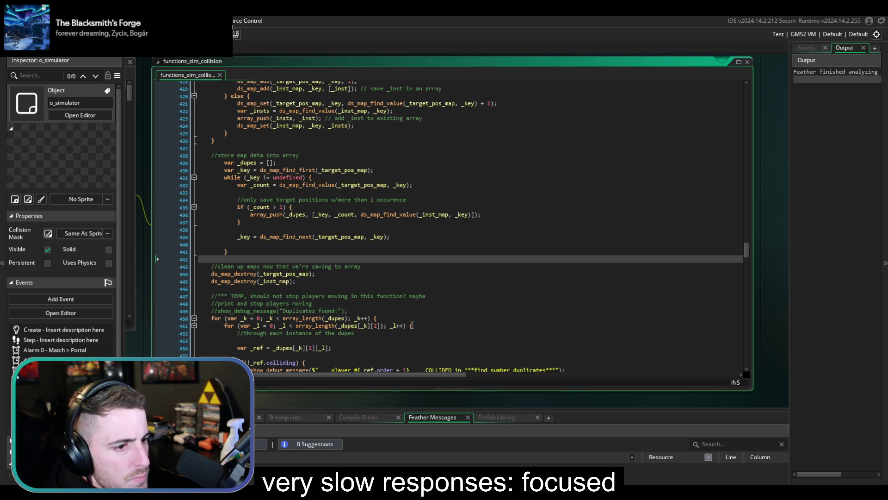
Delete the //*** TEMP comment line from find_number_duplicates
scroll(333, 312, "down", 4)
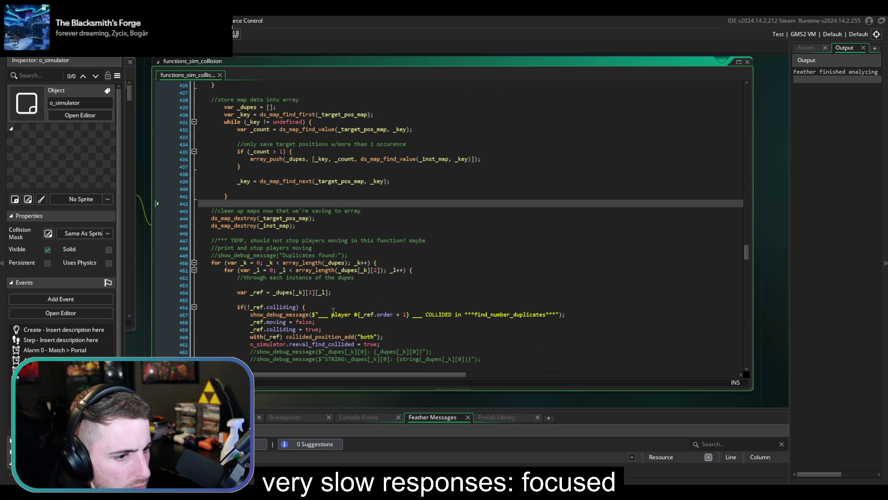
scroll(333, 311, "down", 1)
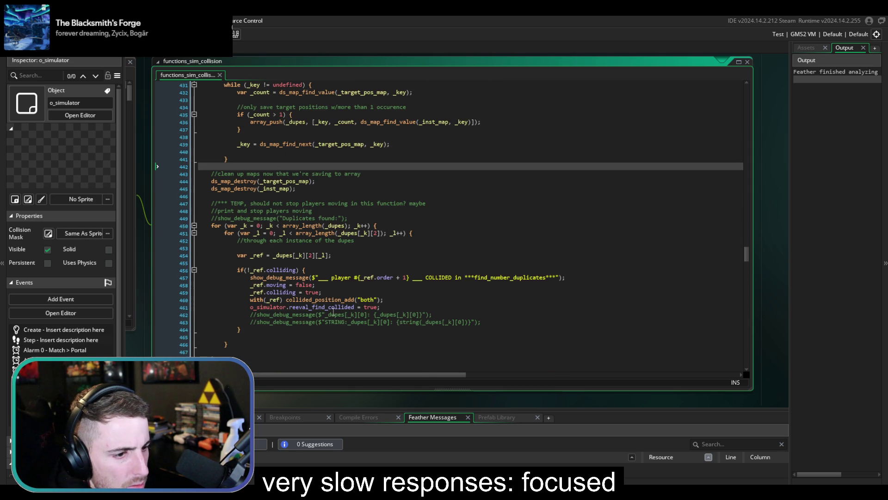
left_click_drag(457, 204, 459, 197)
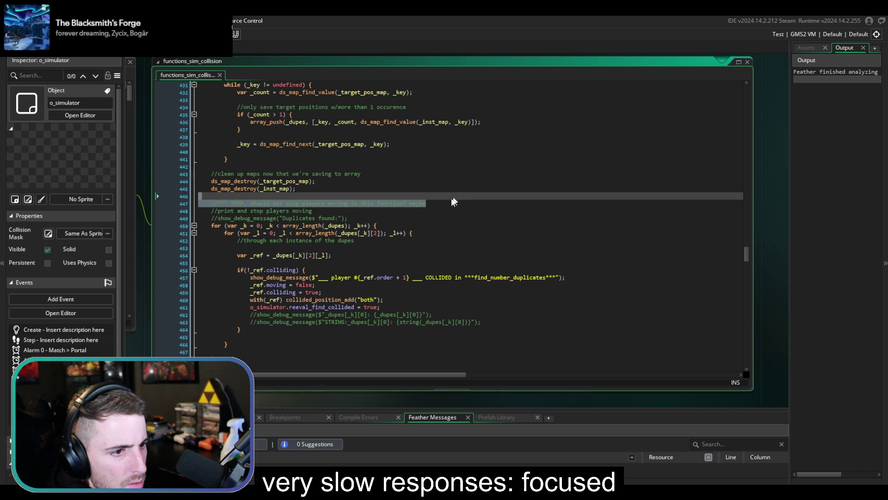
scroll(352, 263, "down", 1)
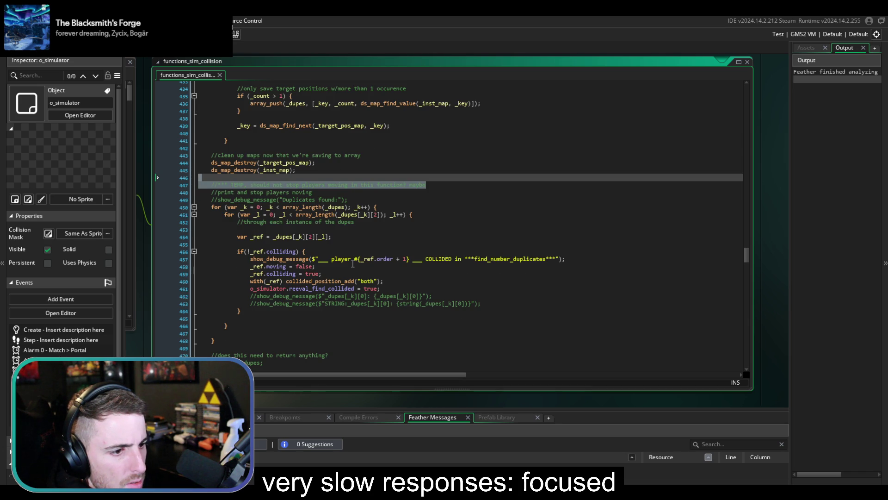
scroll(354, 268, "down", 1)
scroll(354, 267, "down", 2)
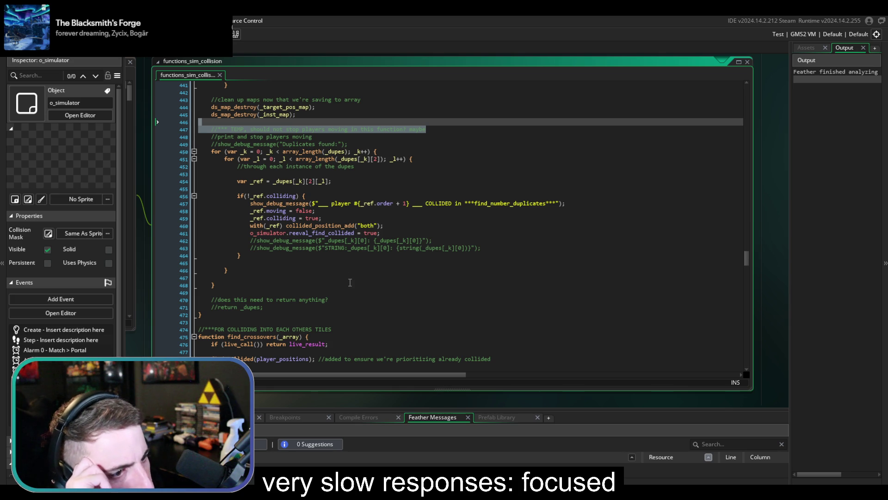
left_click(410, 157)
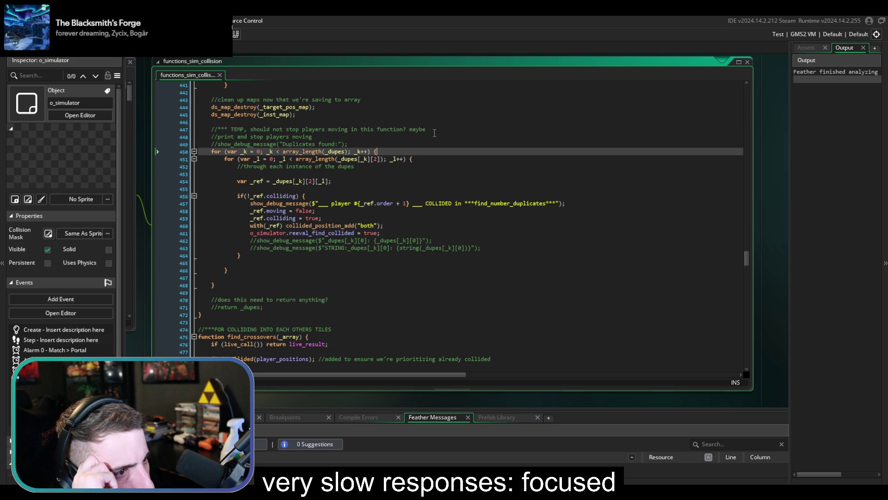
left_click(434, 125)
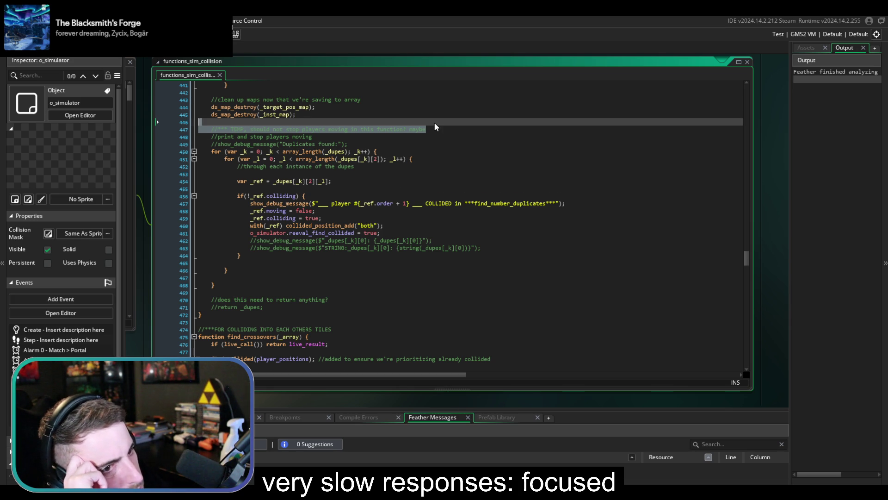
key("BackSpace")
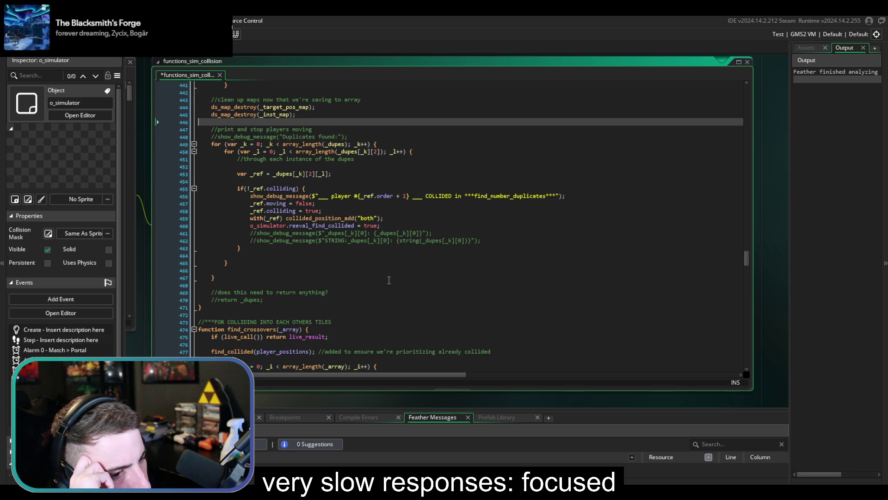
Delete the leftover //does this need to return and //return _dupes comments
scroll(390, 281, "down", 1)
left_click_drag(266, 281, 280, 265)
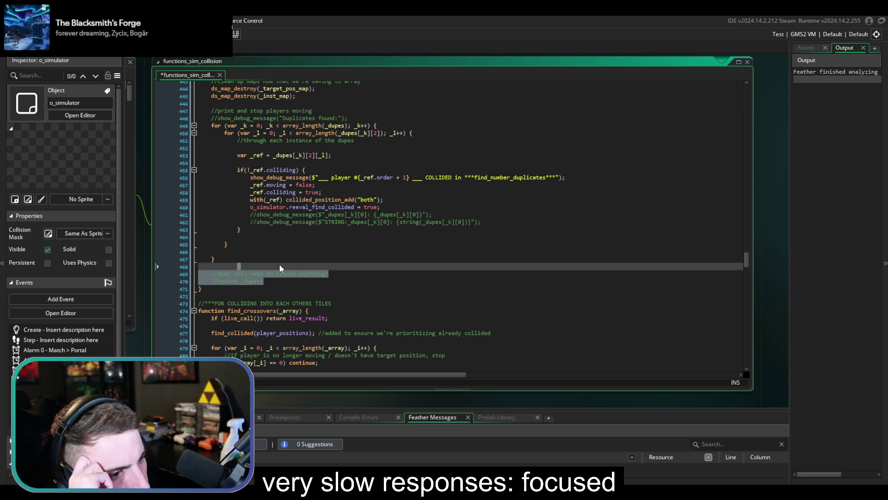
key("BackSpace")
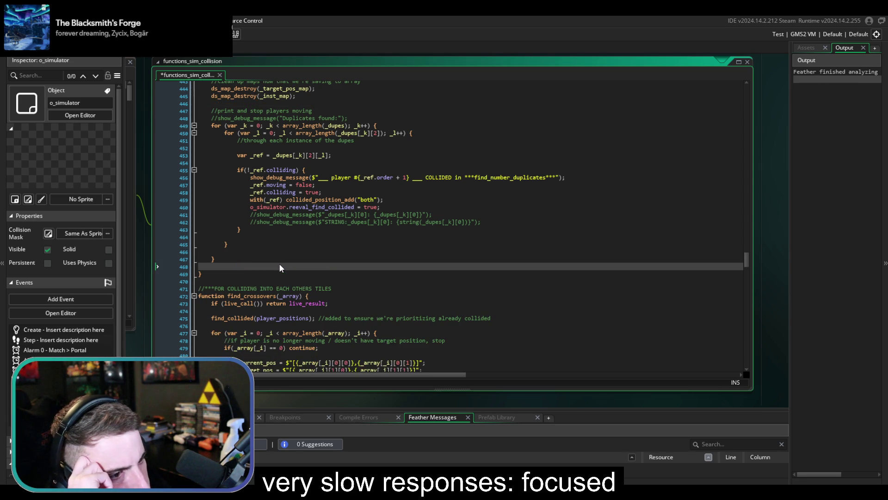
Delete the unused else branch with its debug message
scroll(280, 267, "down", 7)
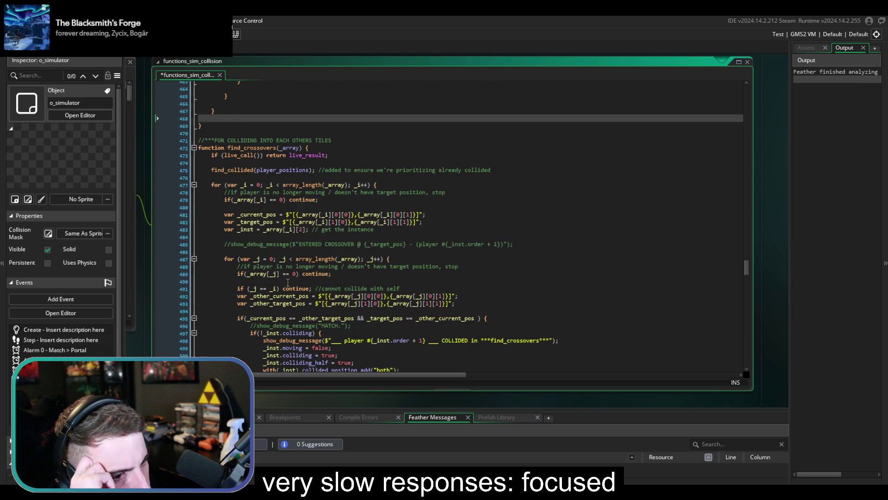
scroll(311, 267, "down", 7)
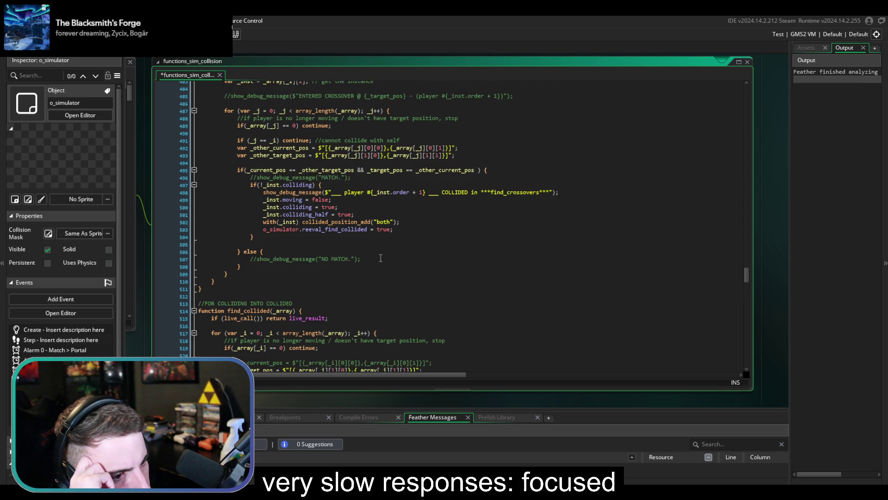
left_click_drag(242, 266, 241, 251)
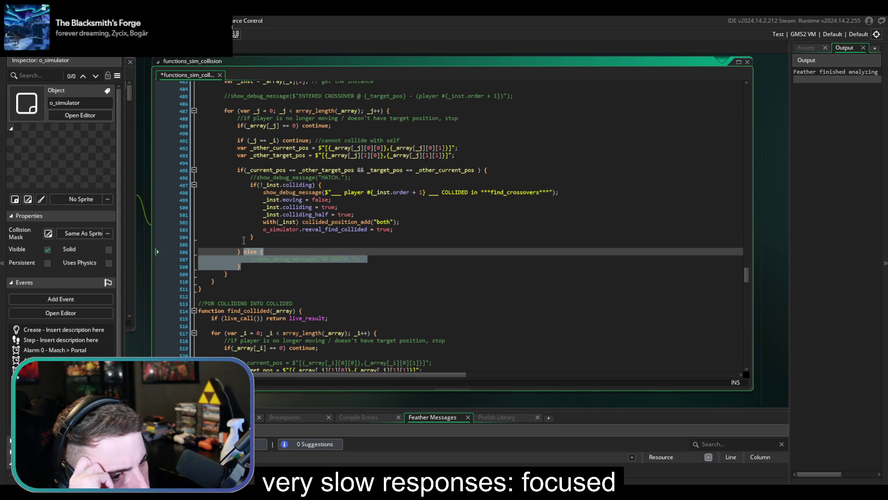
key("BackSpace")
Remove the commented-out reeval block and its leftover empty line
scroll(358, 266, "down", 5)
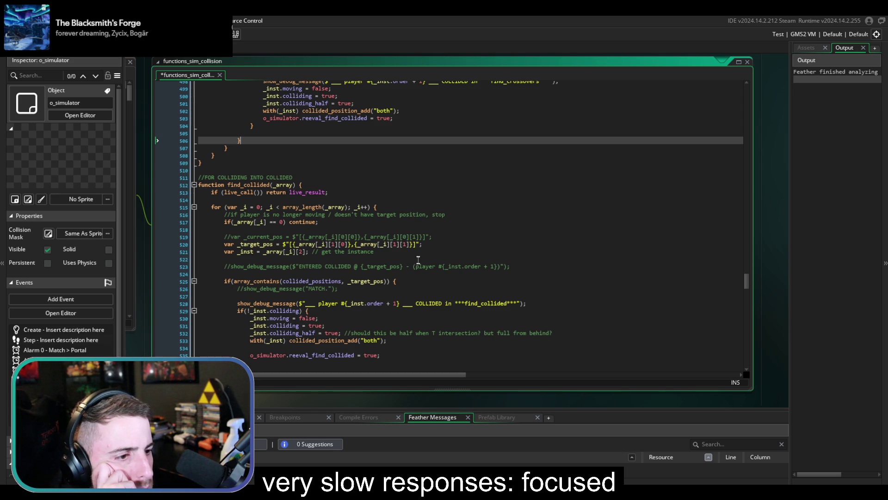
left_click_drag(446, 236, 448, 232)
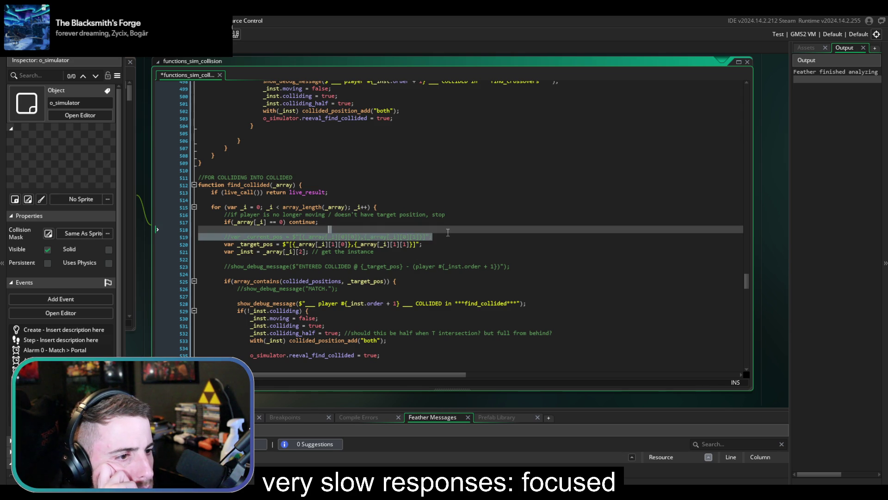
left_click(448, 232)
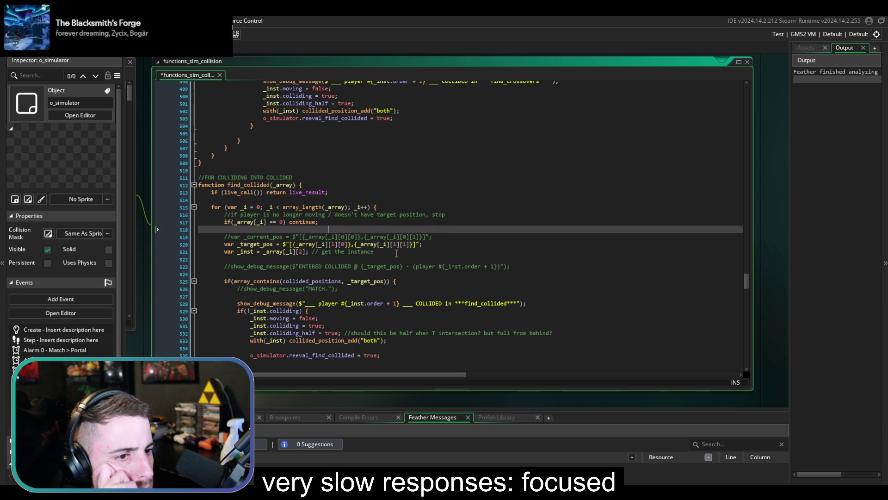
scroll(396, 253, "down", 2)
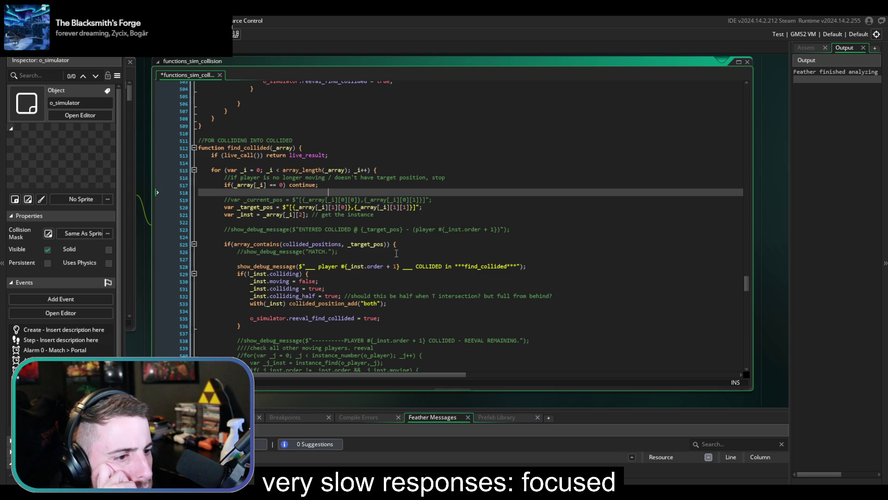
left_click(461, 207)
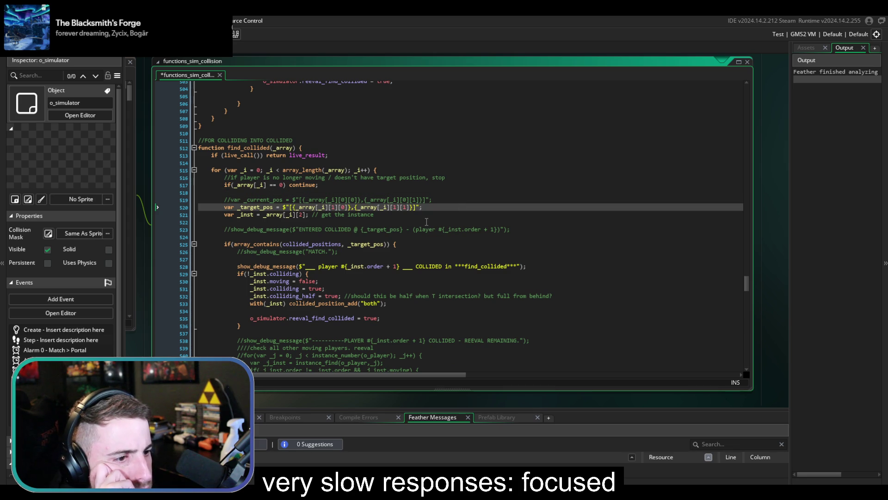
scroll(426, 222, "down", 2)
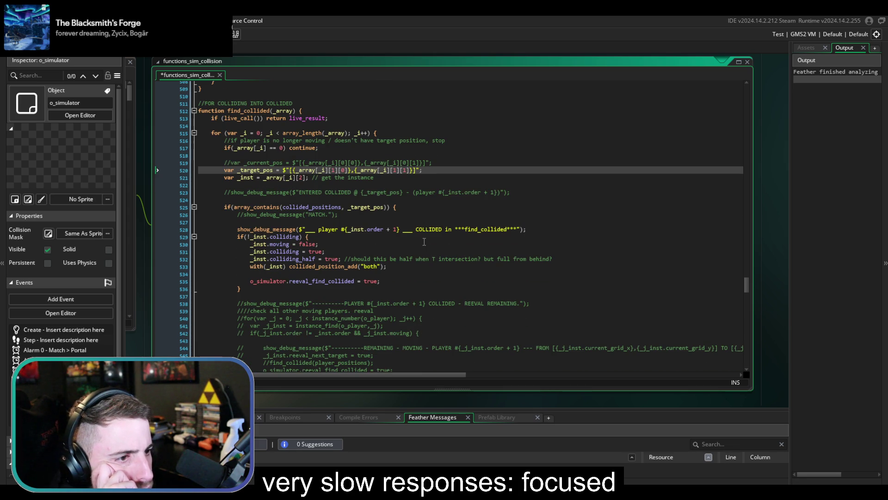
scroll(406, 250, "down", 3)
scroll(393, 256, "down", 1)
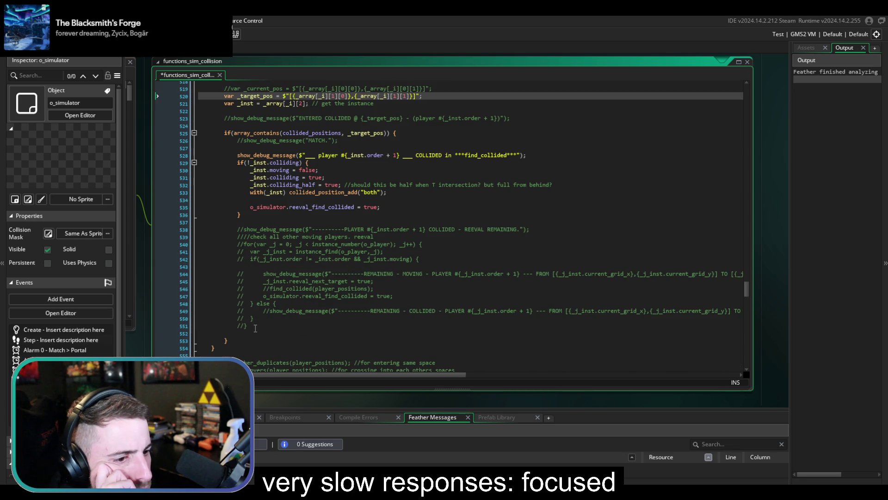
left_click_drag(252, 327, 299, 223)
key("Delete")
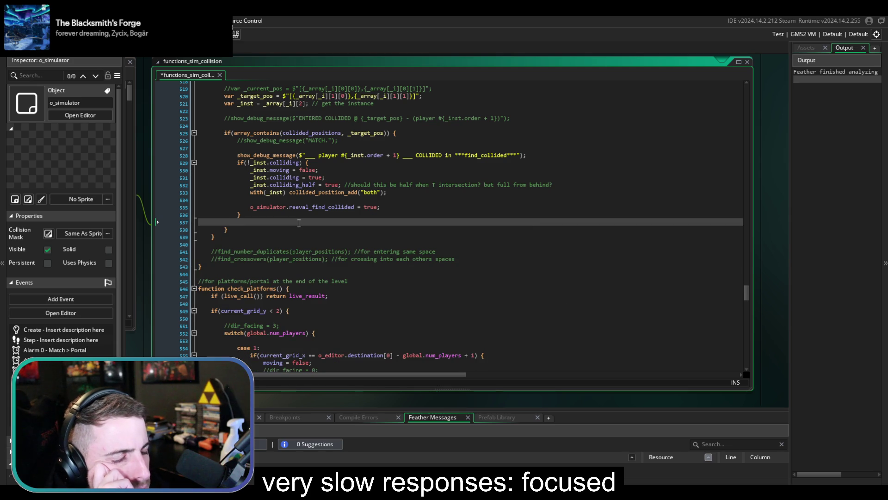
key("BackSpace")
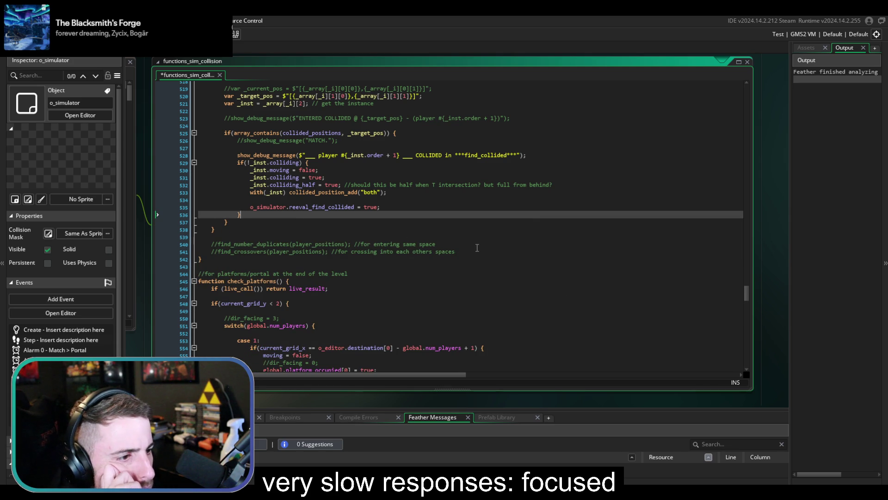
Delete the commented find_number_duplicates and find_crossovers calls and the blank line
left_click_drag(477, 251, 473, 234)
key("Delete")
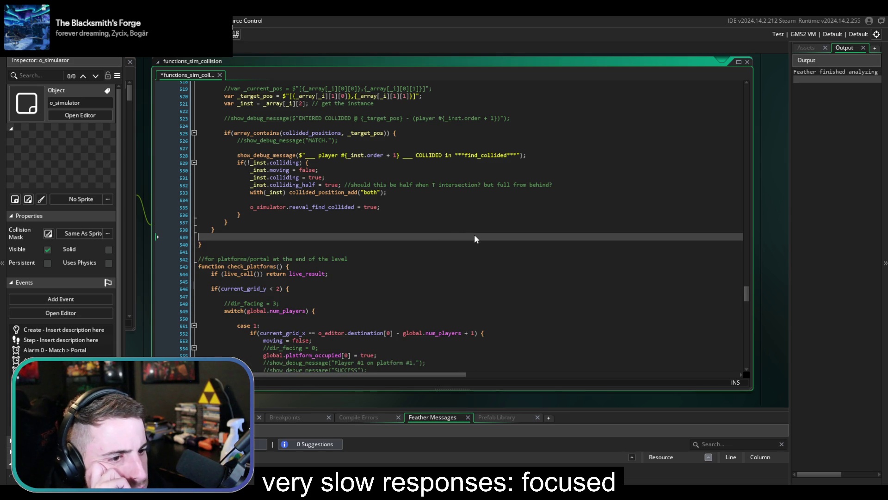
key("BackSpace")
scroll(477, 235, "down", 3)
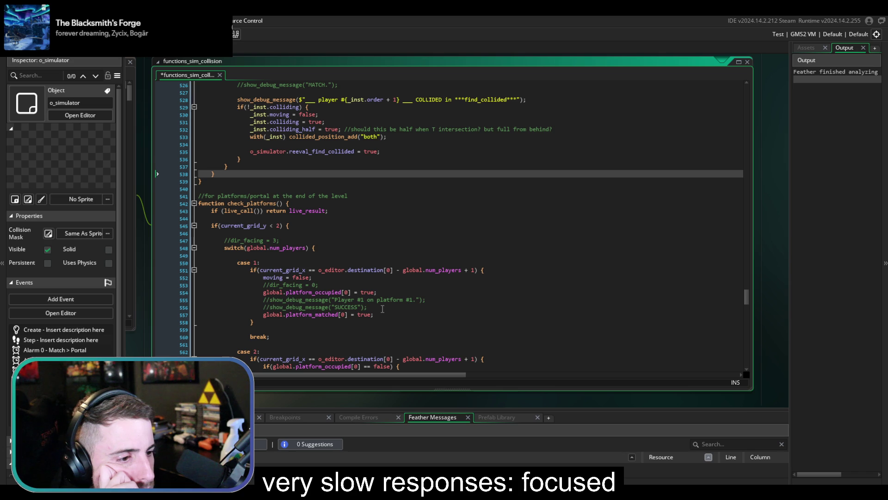
Indent the line 12 reeval_next_target comment to align under line 11's comment
scroll(382, 309, "down", 10)
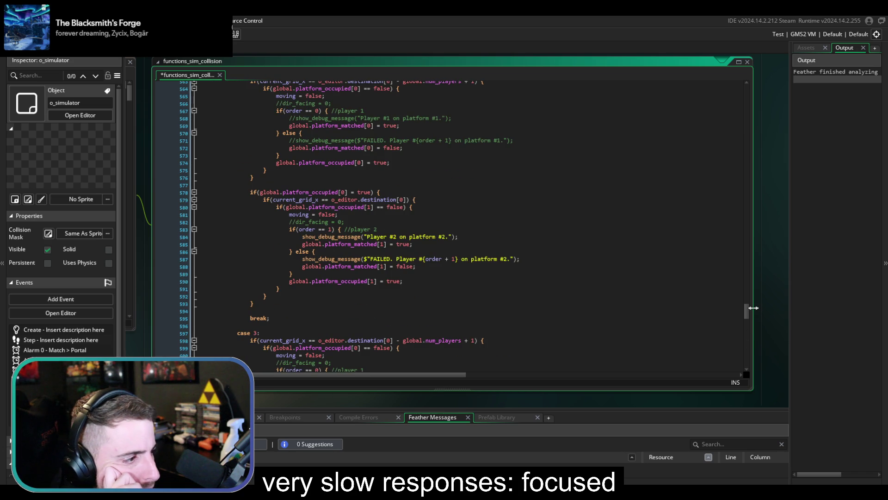
mouse_move(746, 313)
left_mouse_down()
mouse_move(741, 344)
mouse_move(725, 233)
mouse_move(728, 160)
mouse_move(730, 180)
mouse_move(712, 147)
mouse_move(719, 102)
left_mouse_up()
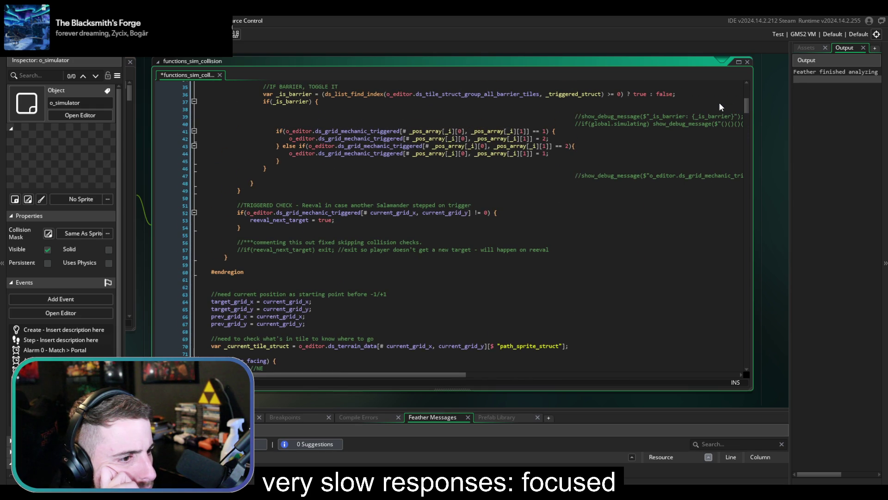
scroll(405, 229, "up", 6)
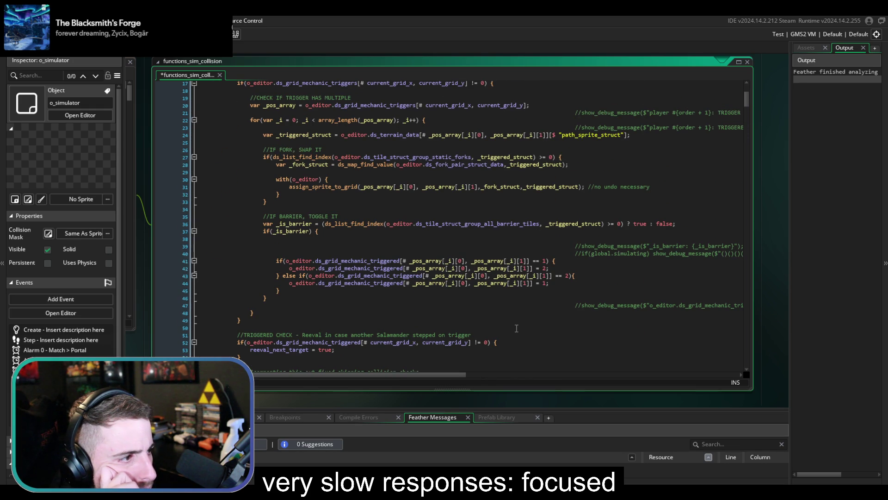
mouse_move(404, 374)
left_mouse_down()
mouse_move(599, 371)
mouse_move(463, 374)
left_mouse_up()
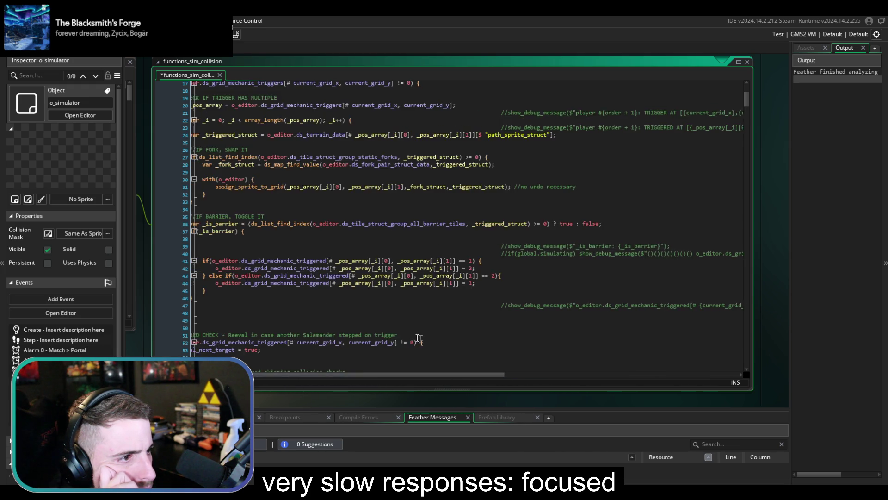
scroll(399, 347, "up", 5)
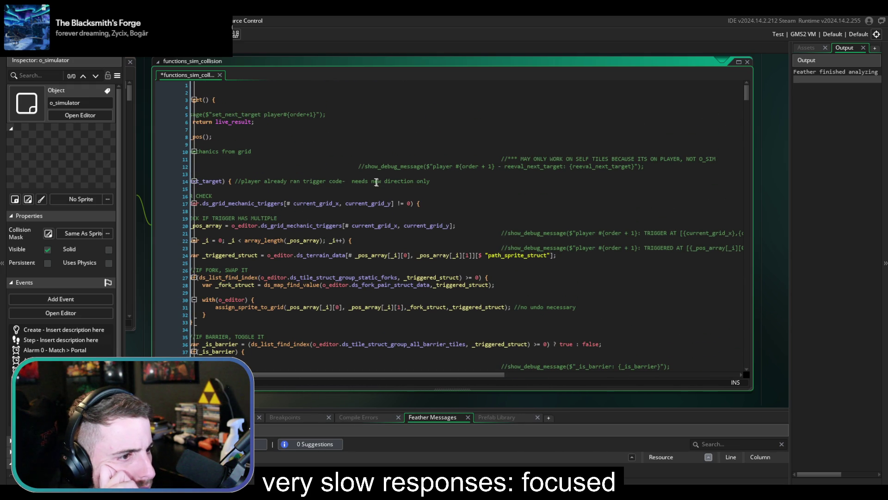
left_click(362, 169)
key("Tab")
key("Tab")
key("Tab")
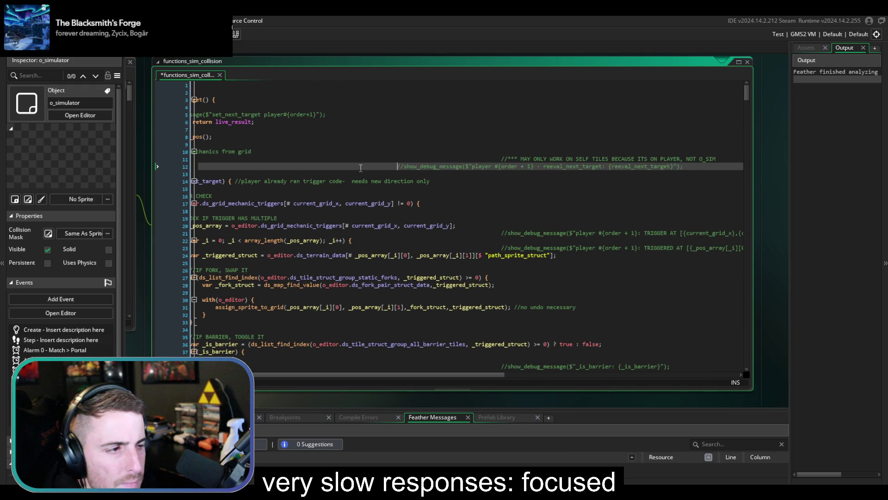
key("Tab")
key("Tab")
key("Tab")
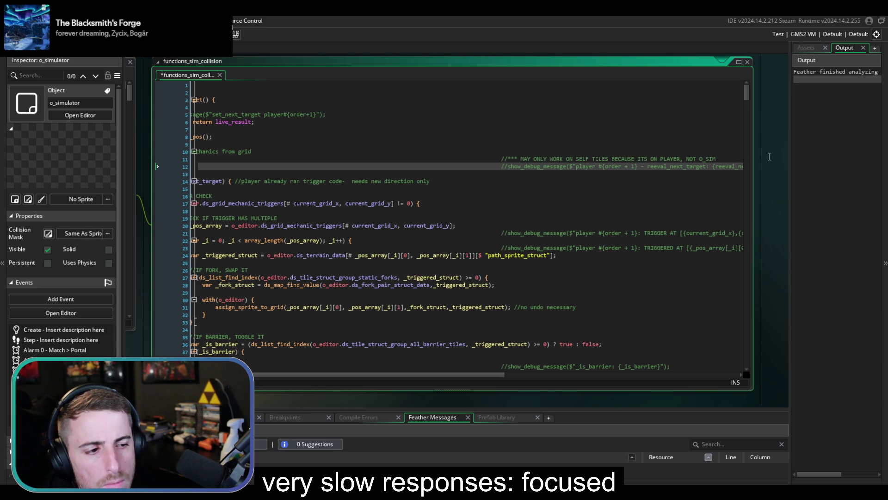
Review the fork-swap comment lines, then bring up the Asset Browser
left_click(518, 268)
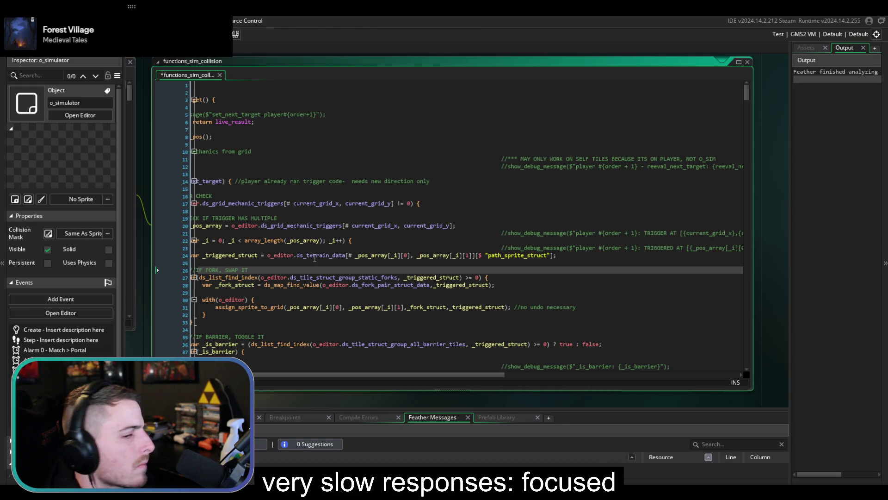
key("Up")
key("Up")
key("Up")
left_click_drag(481, 375, 444, 375)
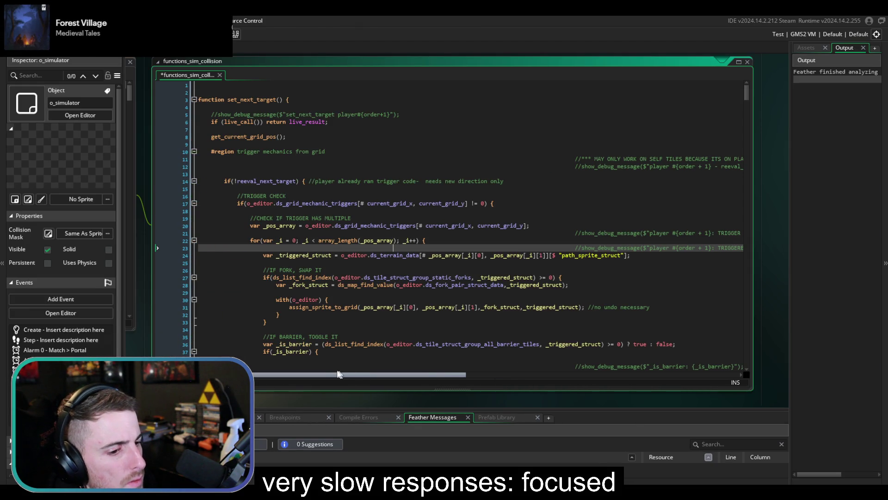
scroll(329, 265, "down", 15)
scroll(329, 264, "up", 5)
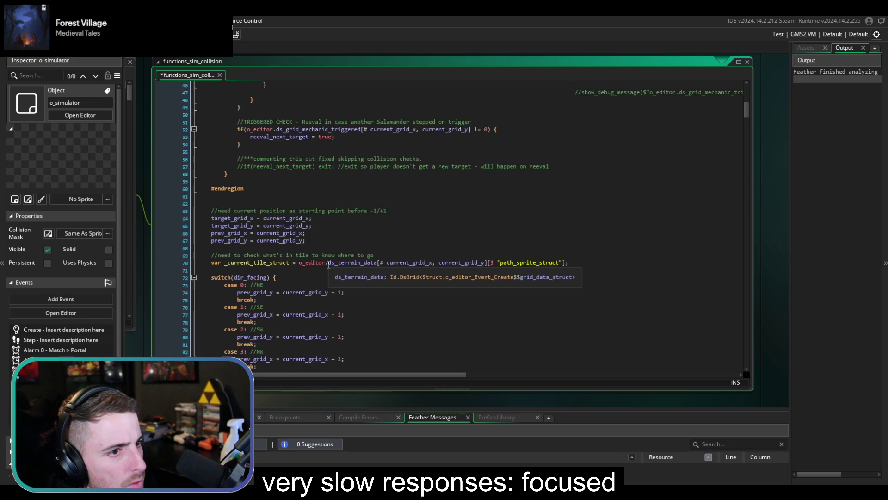
left_click(802, 50)
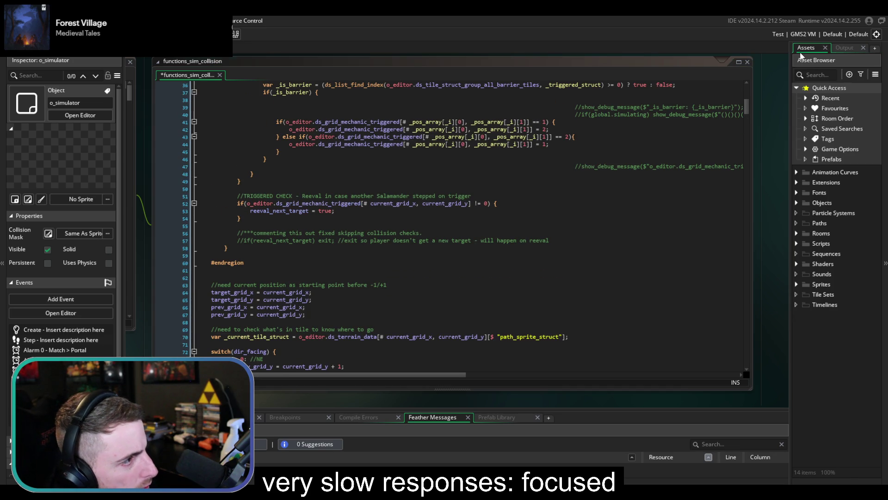
Open o_simulator from Objects and inspect its Step event's commented reeval loop near line 83
left_click(796, 203)
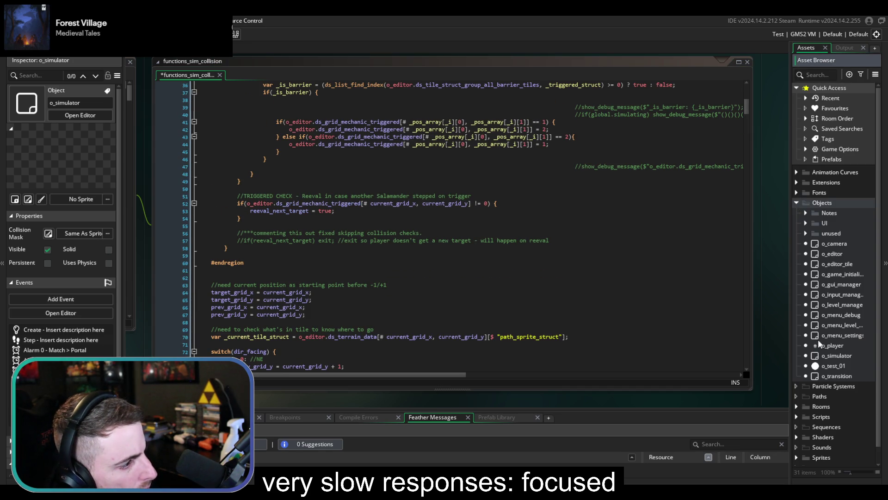
double_click(819, 357)
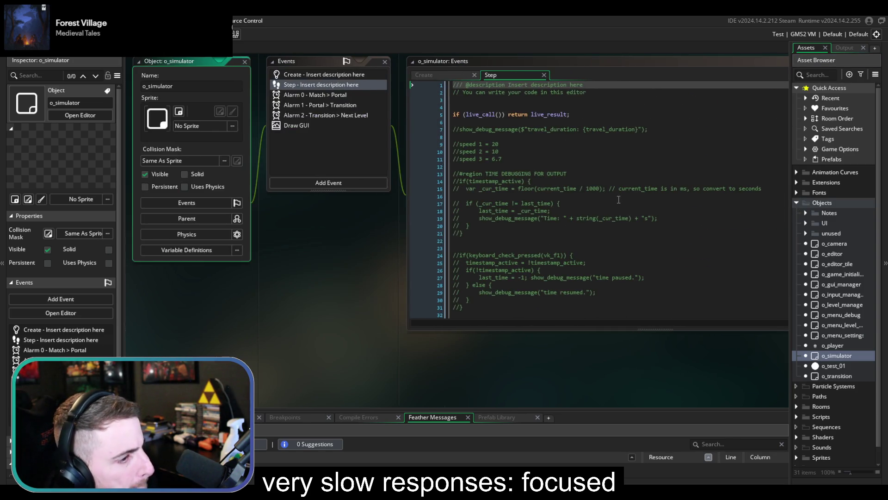
scroll(459, 198, "down", 2)
scroll(459, 198, "down", 18)
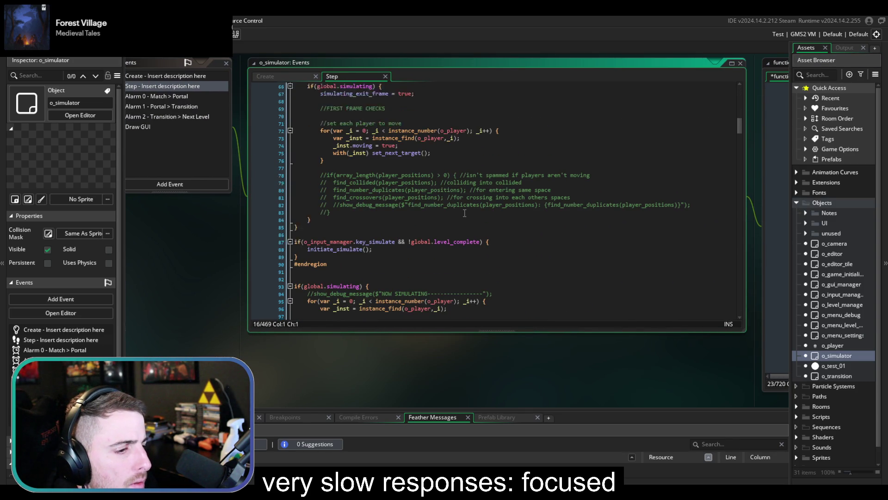
left_click(358, 198)
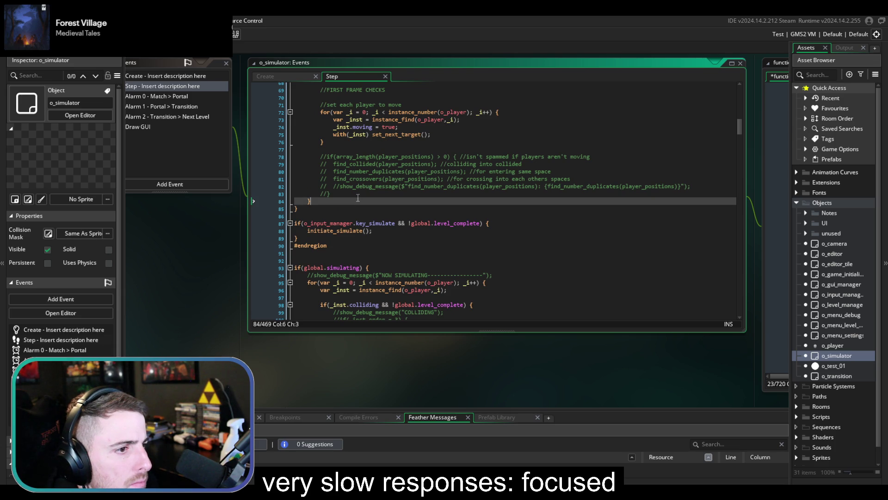
left_click(364, 195)
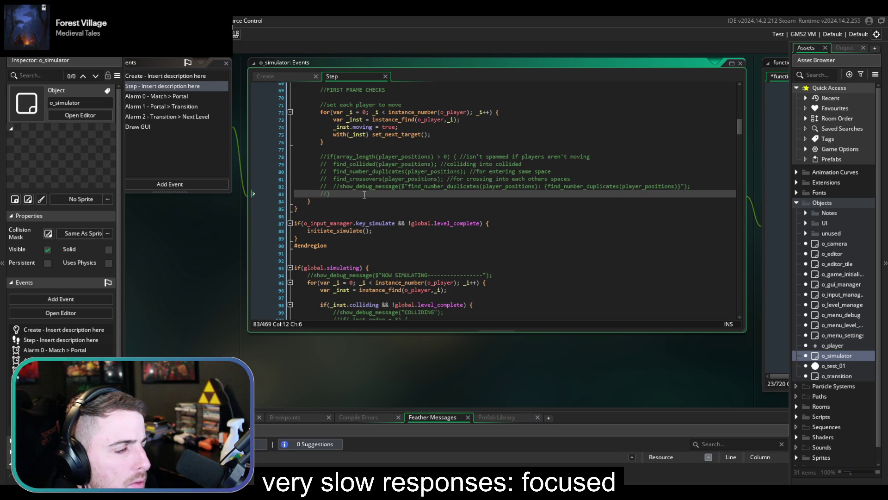
scroll(364, 195, "up", 2)
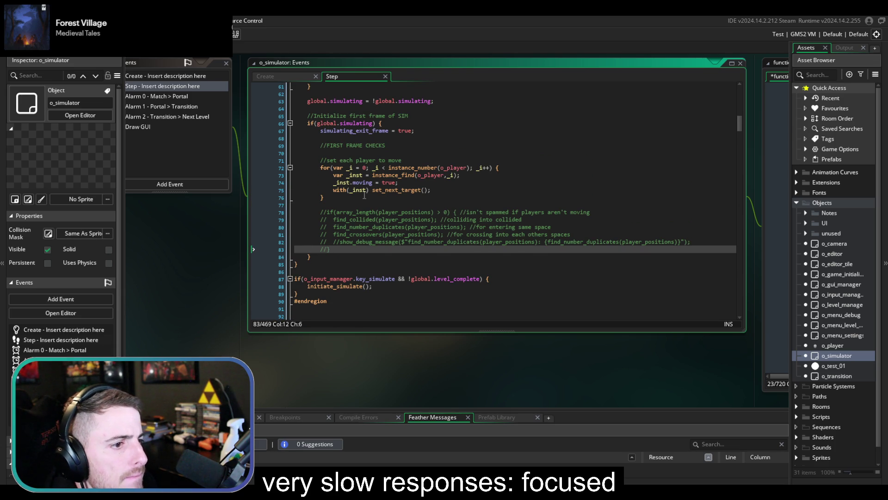
scroll(364, 195, "down", 2)
scroll(364, 194, "down", 8)
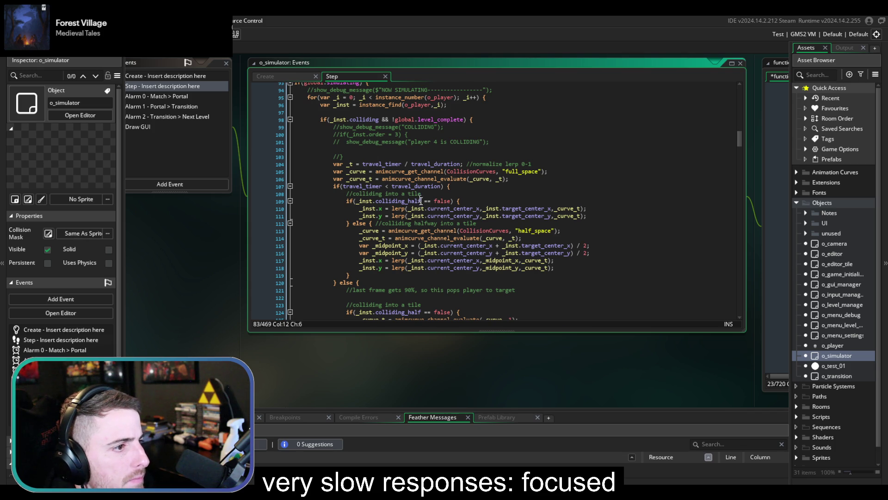
scroll(420, 200, "down", 12)
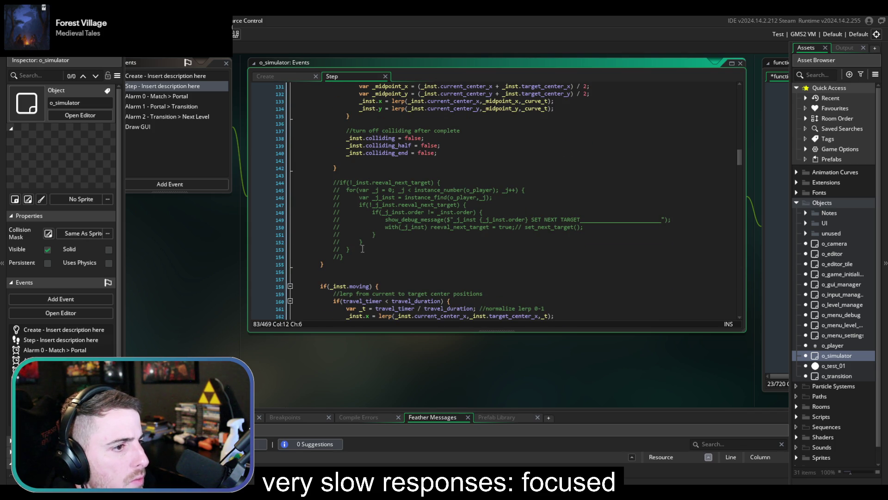
Delete the commented-out re-evaluation block from the Step event
mouse_move(352, 258)
left_mouse_down()
mouse_move(352, 185)
mouse_move(390, 171)
left_mouse_up()
key("Delete")
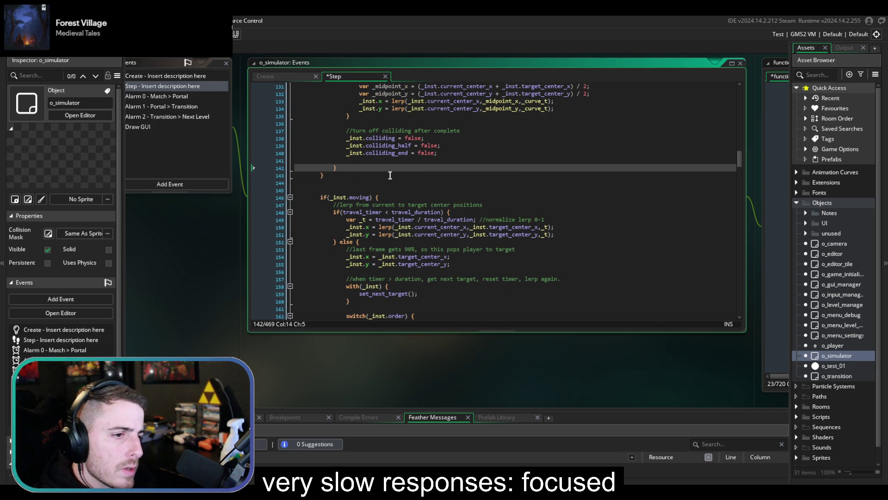
scroll(393, 194, "down", 14)
scroll(395, 209, "down", 3)
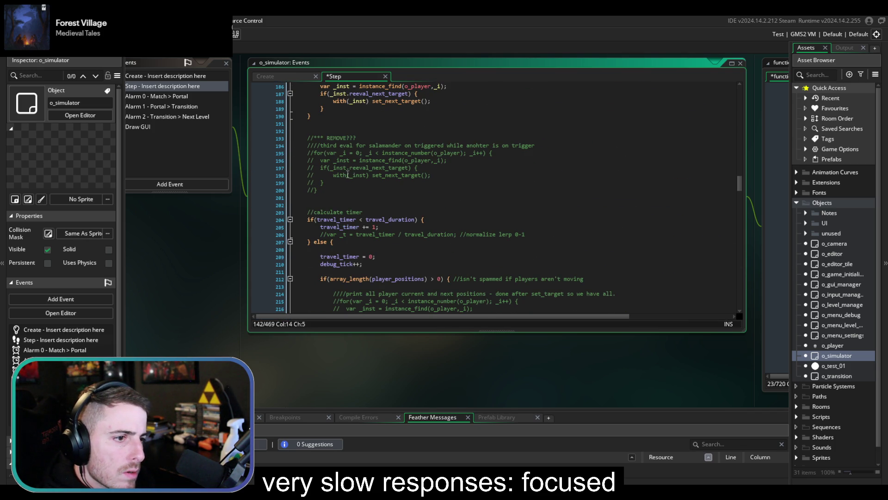
Delete the commented REMOVE block as well
left_click_drag(333, 190, 369, 131)
scroll(364, 178, "up", 8)
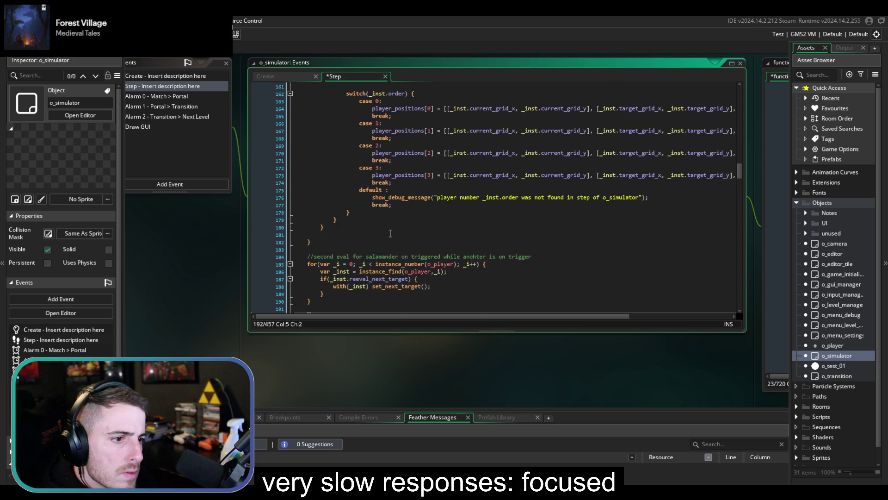
scroll(387, 227, "up", 5)
scroll(393, 239, "down", 8)
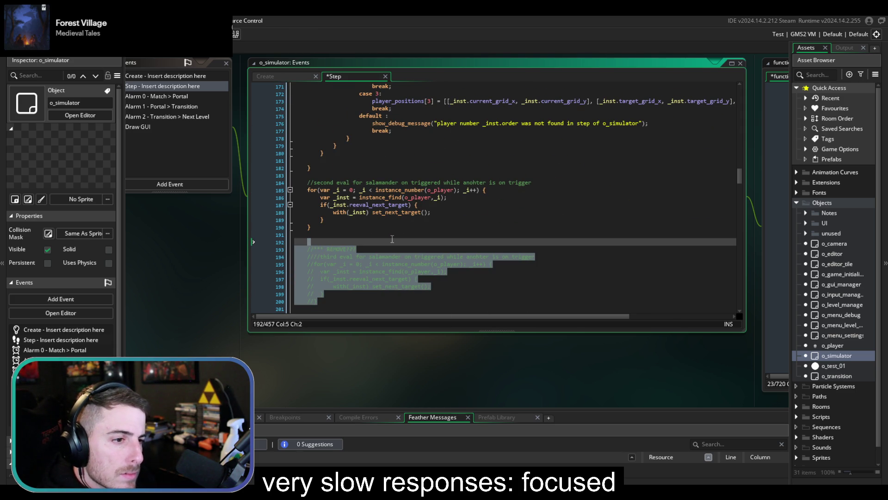
key("BackSpace")
key("BackSpace")
key("BackSpace")
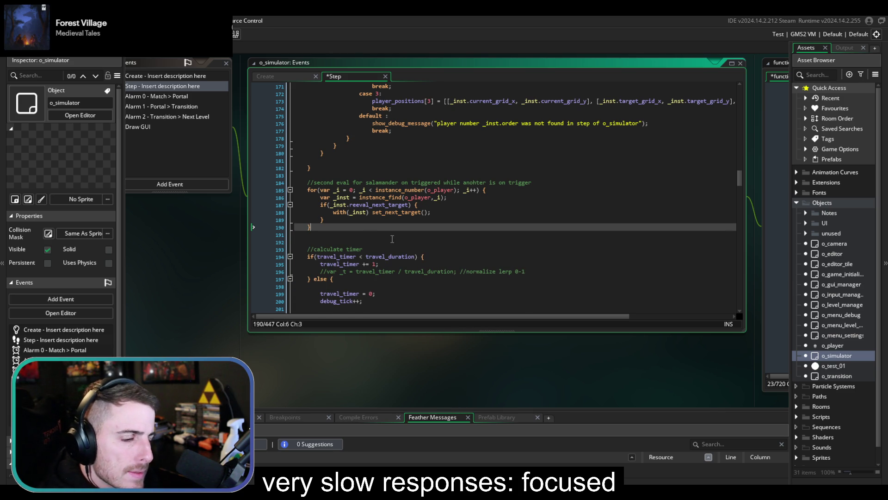
scroll(392, 239, "down", 6)
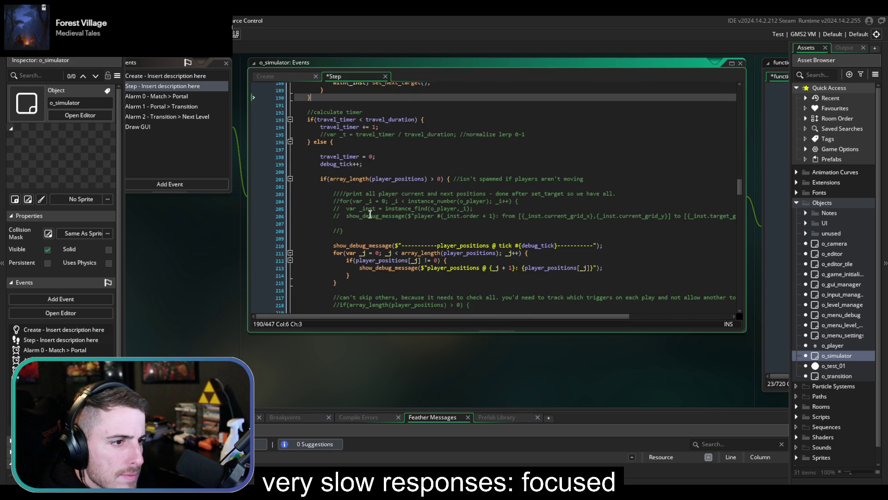
Delete commented lines 241–246 after the repeated checks and fix the blank line's indentation
scroll(372, 233, "down", 3)
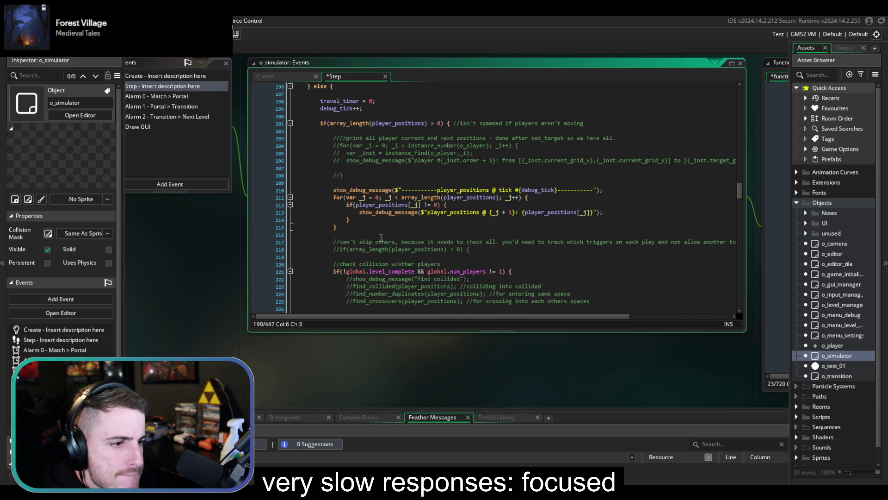
scroll(382, 237, "down", 3)
scroll(381, 238, "down", 1)
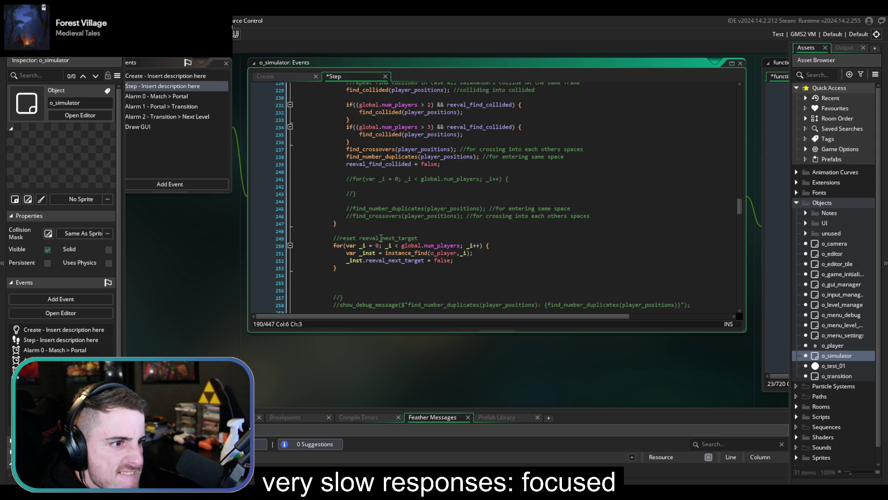
scroll(381, 238, "up", 3)
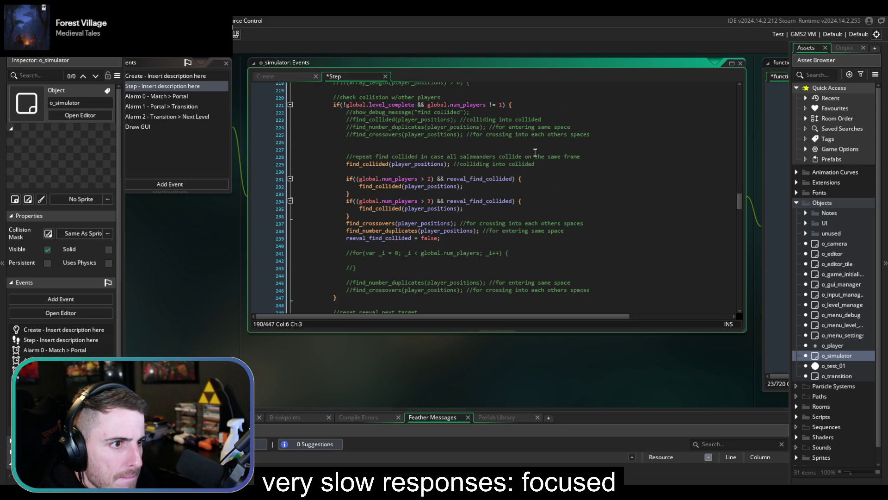
left_click_drag(596, 293, 620, 237)
left_click(620, 236)
left_click_drag(606, 290, 614, 244)
key("BackSpace")
key("BackSpace")
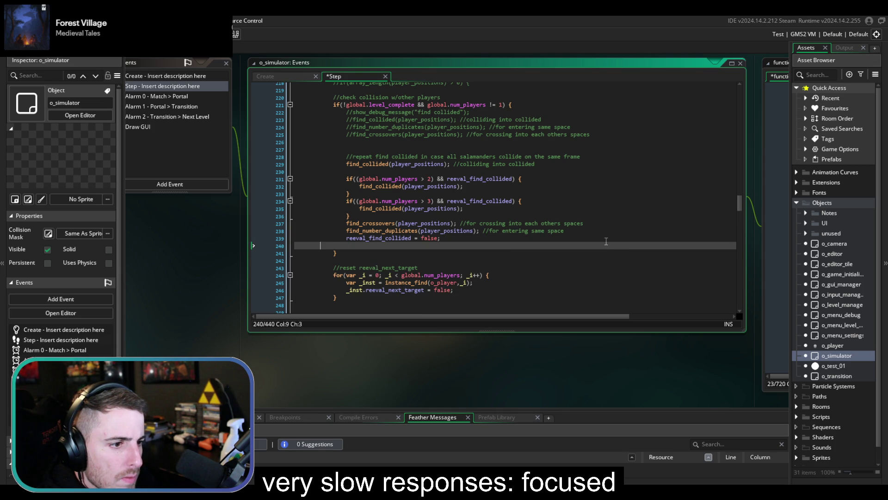
key("BackSpace")
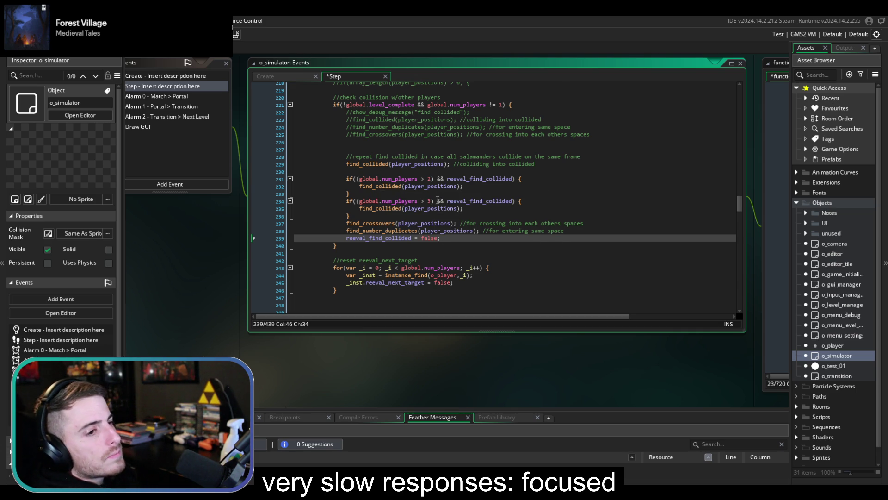
Add a blank line below the commented debug message line
left_click(472, 112)
key("Return")
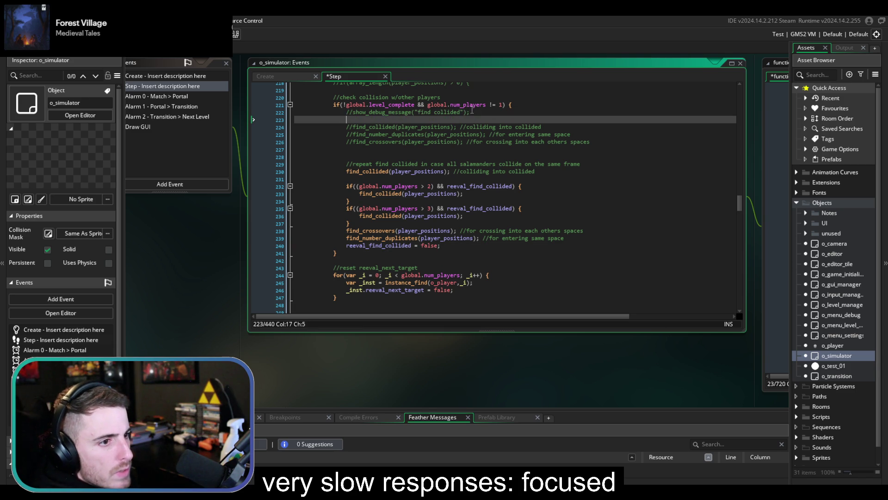
scroll(410, 142, "down", 3)
scroll(409, 142, "up", 2)
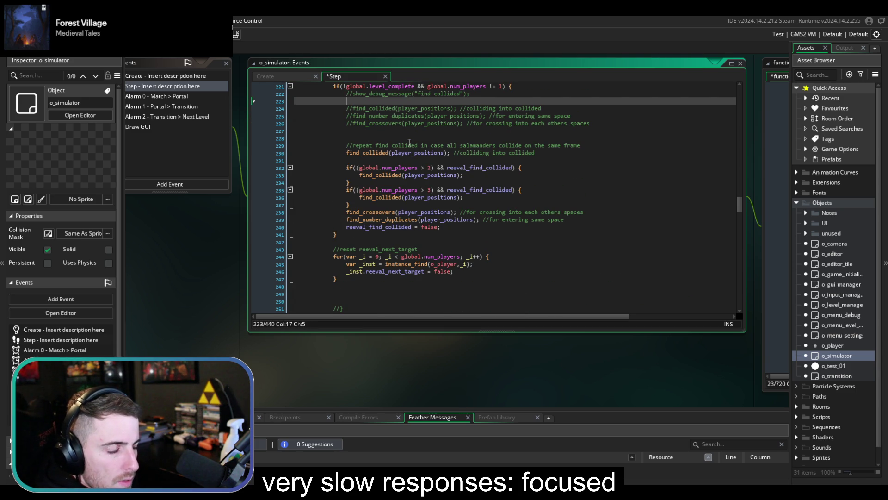
left_click(382, 212)
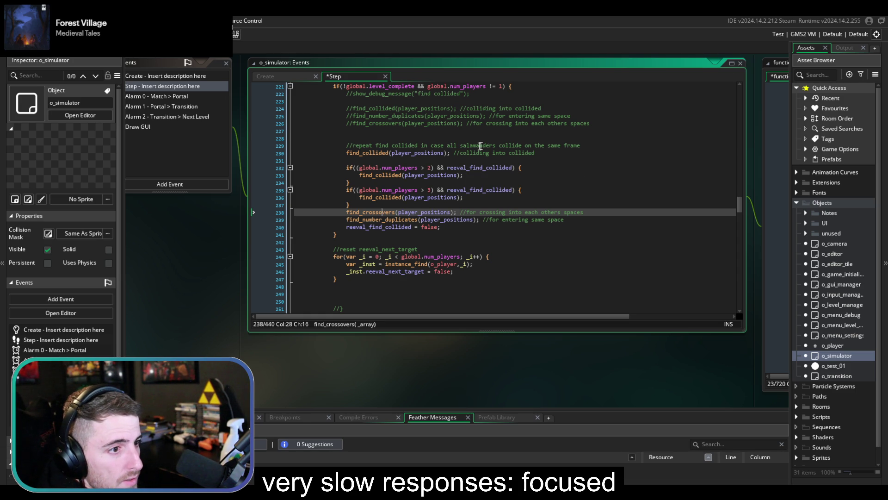
Add the comment '//***TOTAL COLLISION CHECKS W/4 SALAMANDERS : 7' above the repeated collision checks
left_click(495, 132)
key("Return")
key("Return")
type("//")
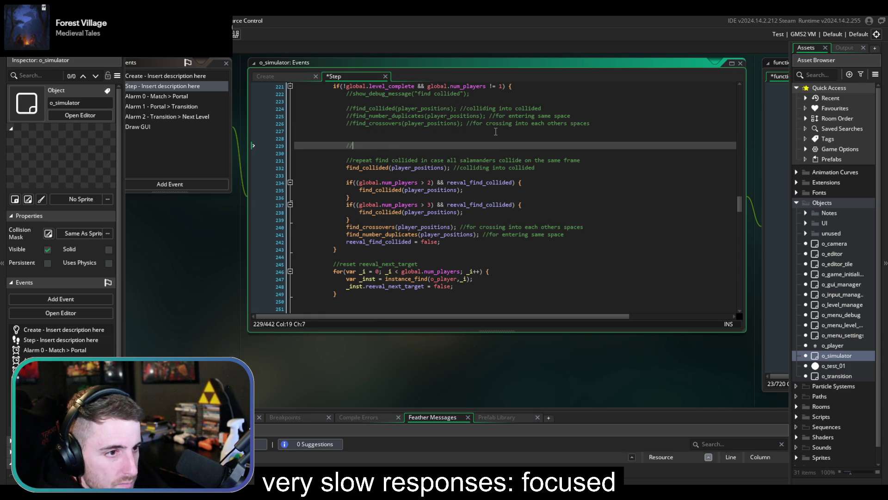
type("***TOTA")
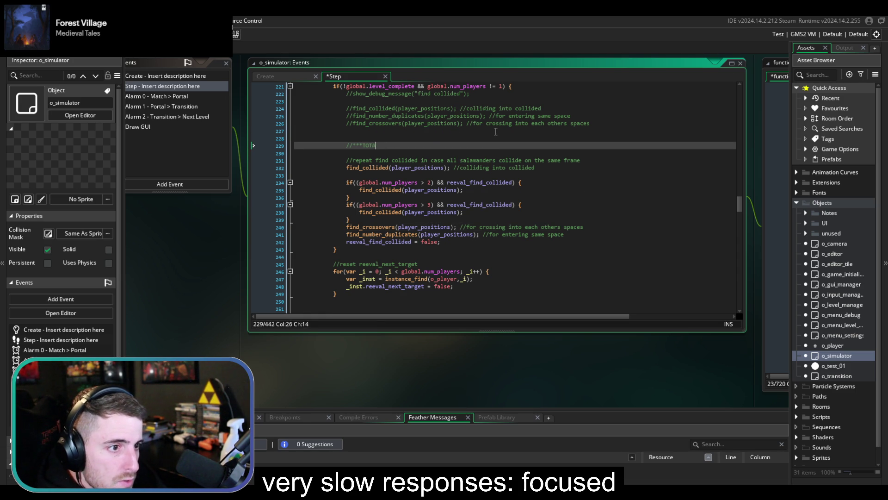
type("L COLLISION CHE")
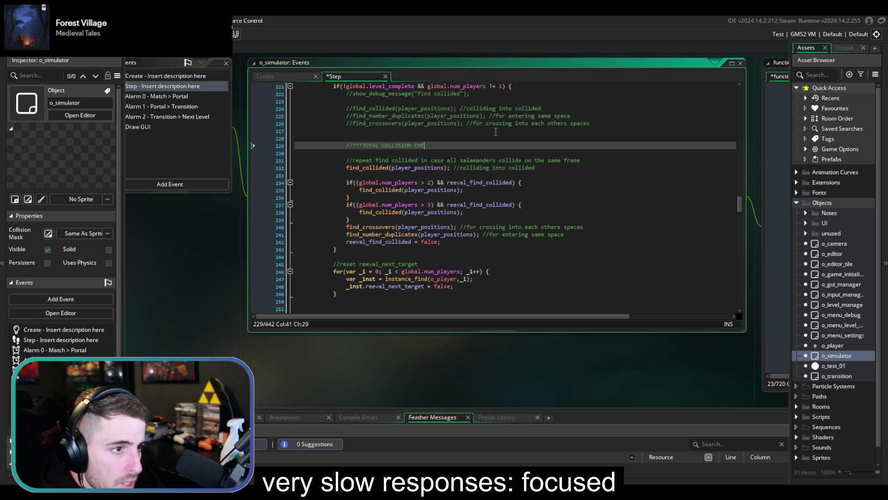
type("CKS W/4 ")
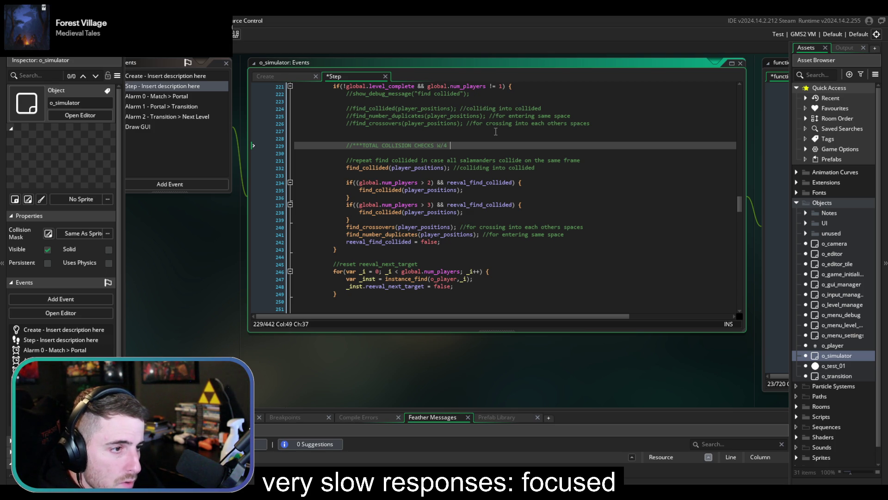
type("SALAMANDERS ")
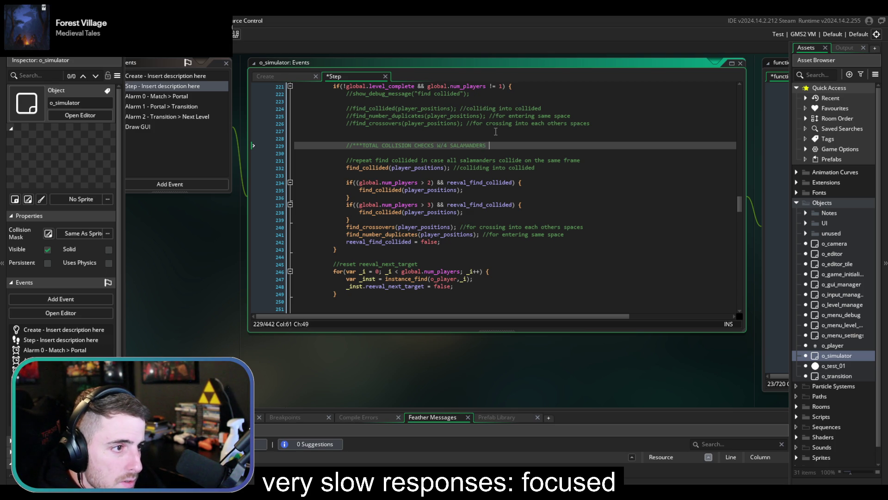
type(": 7")
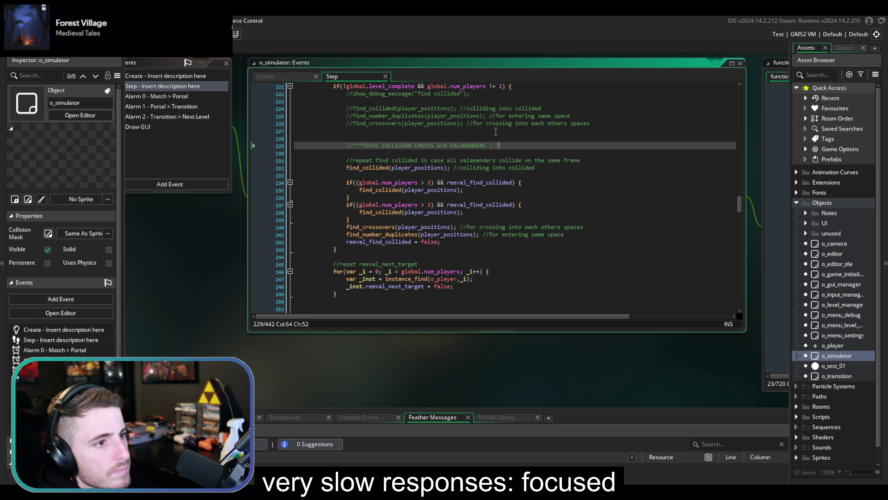
left_click(515, 138)
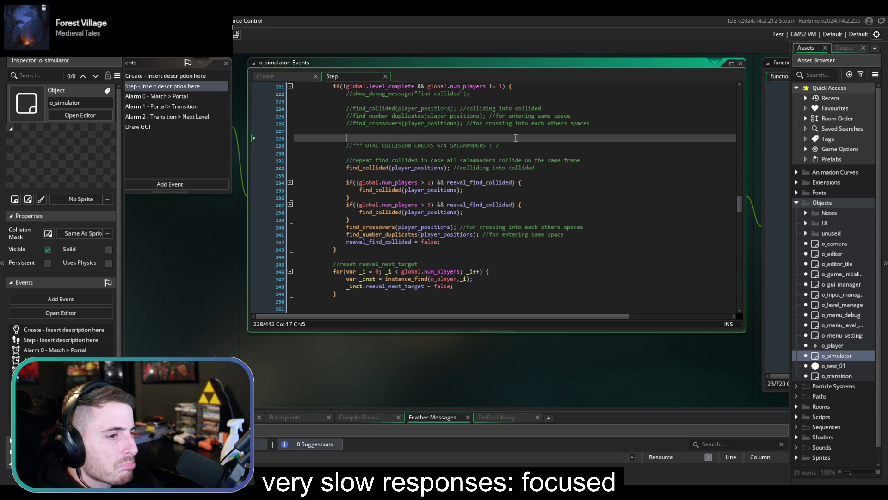
key("Down")
key("Down")
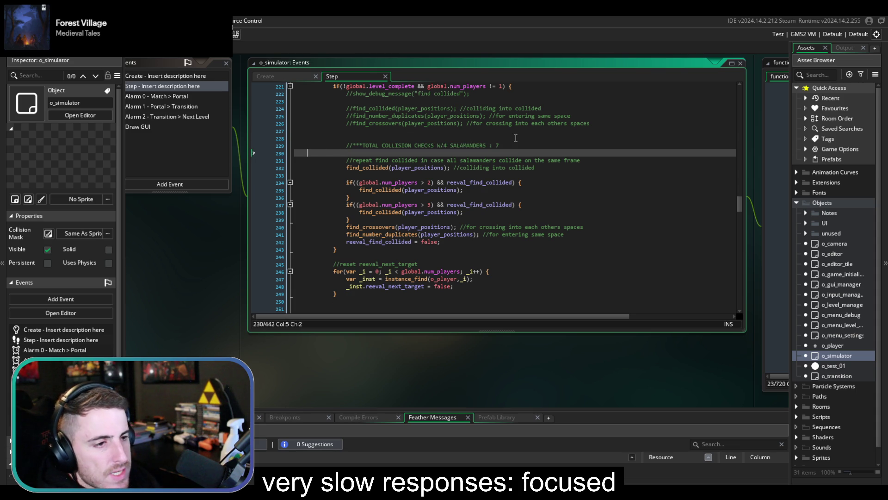
key("Left")
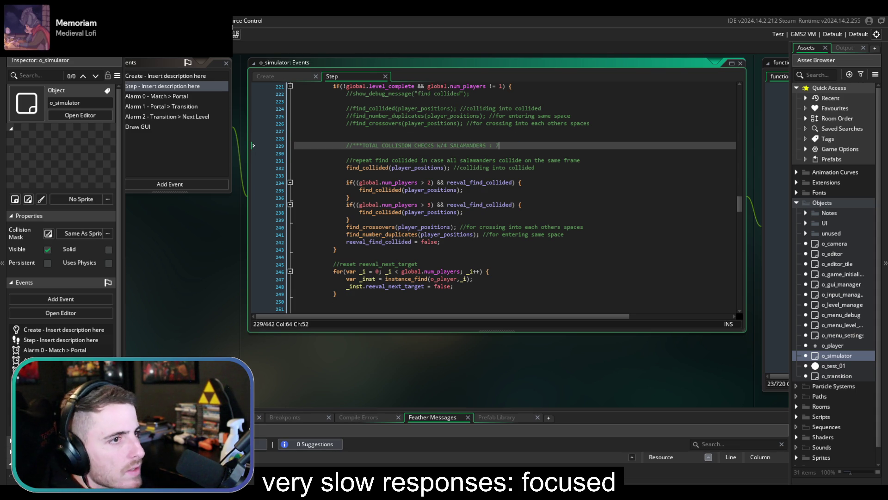
scroll(531, 162, "down", 10)
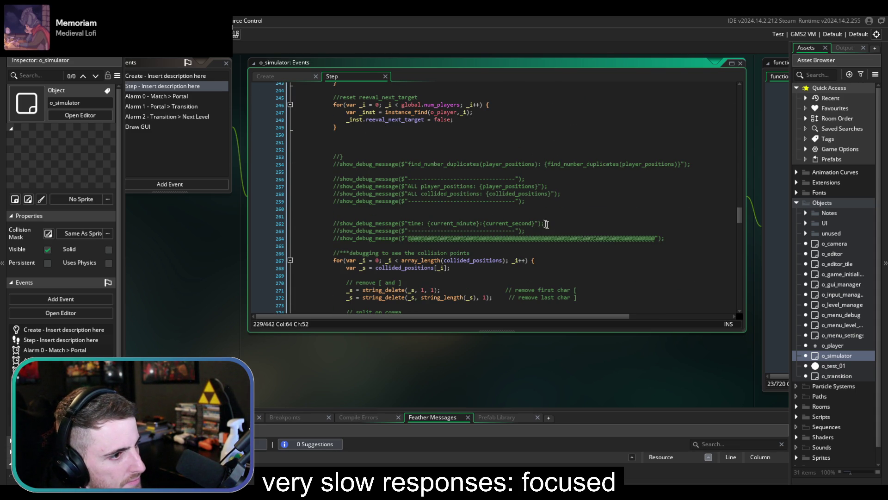
scroll(565, 237, "down", 19)
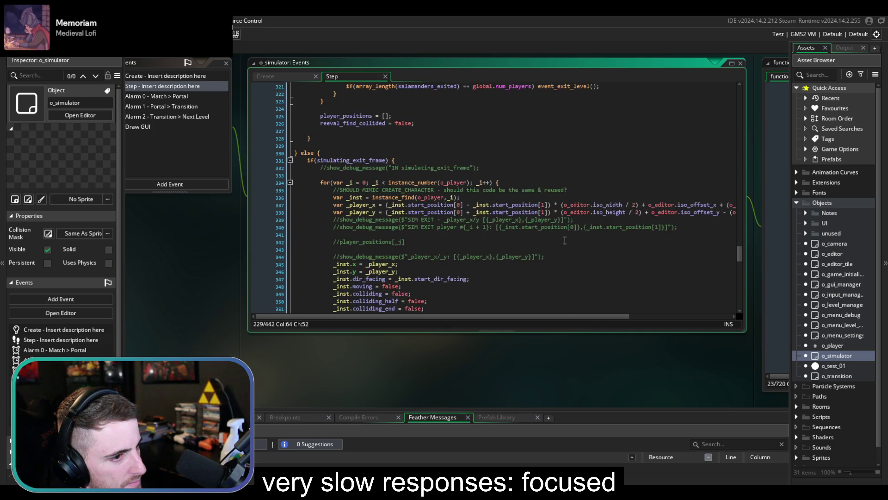
scroll(565, 240, "down", 15)
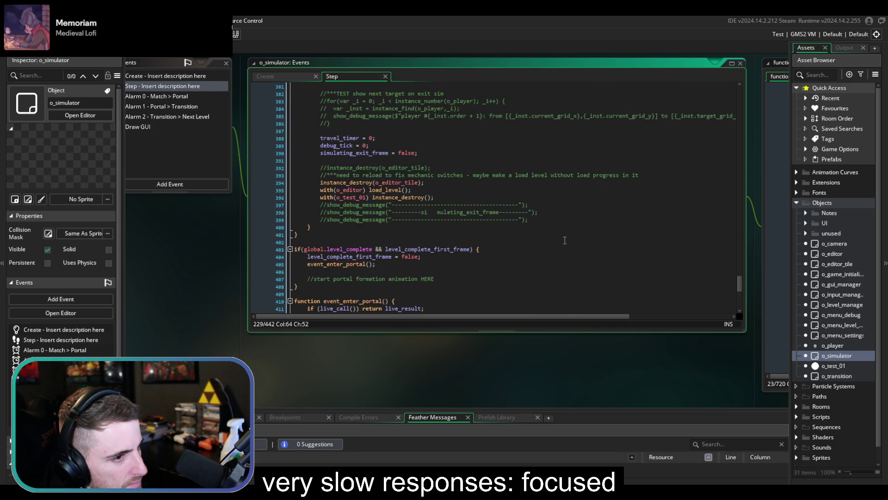
scroll(565, 240, "down", 4)
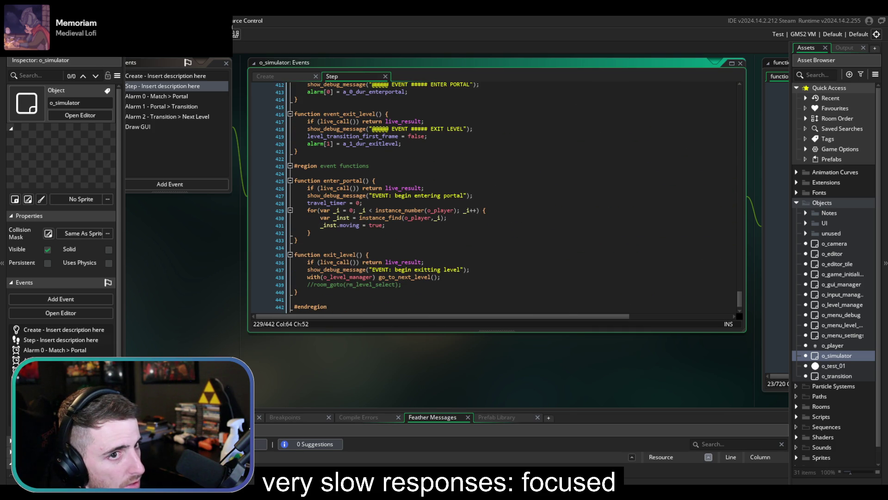
Run the game and simulate puzzle level 4-4 from world 4 several times
key("F5")
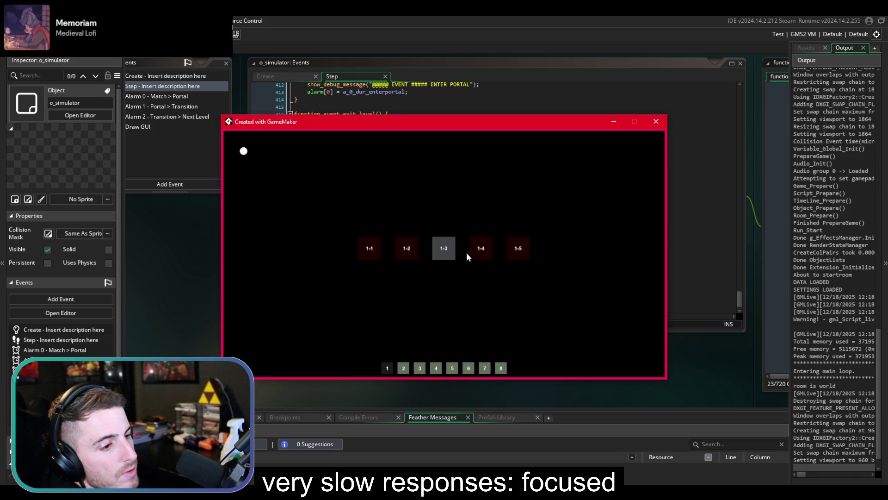
left_click(437, 369)
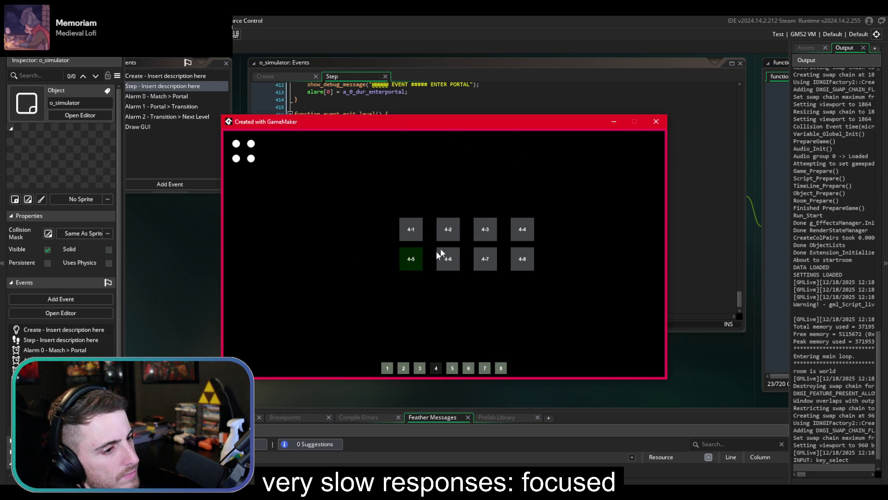
left_click(532, 233)
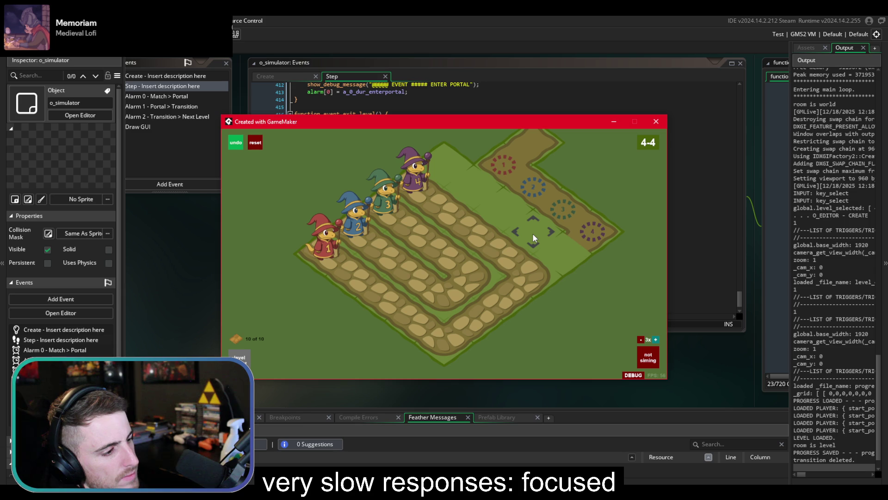
key("space")
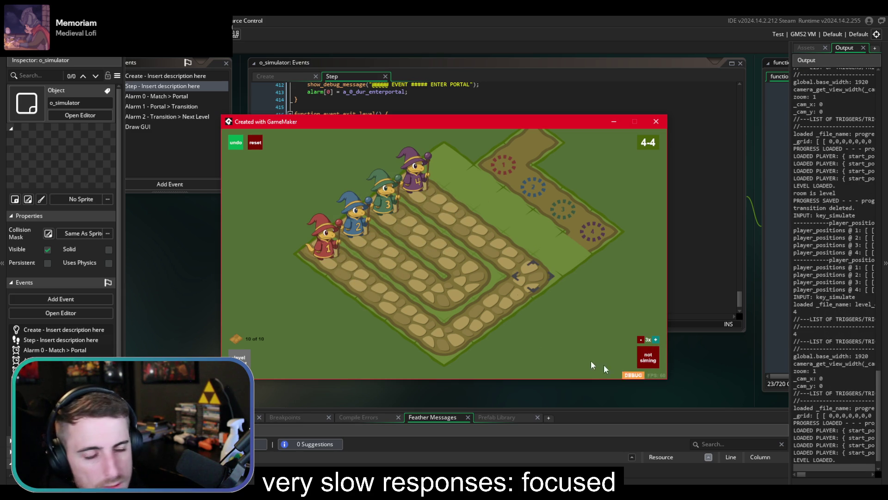
key("space")
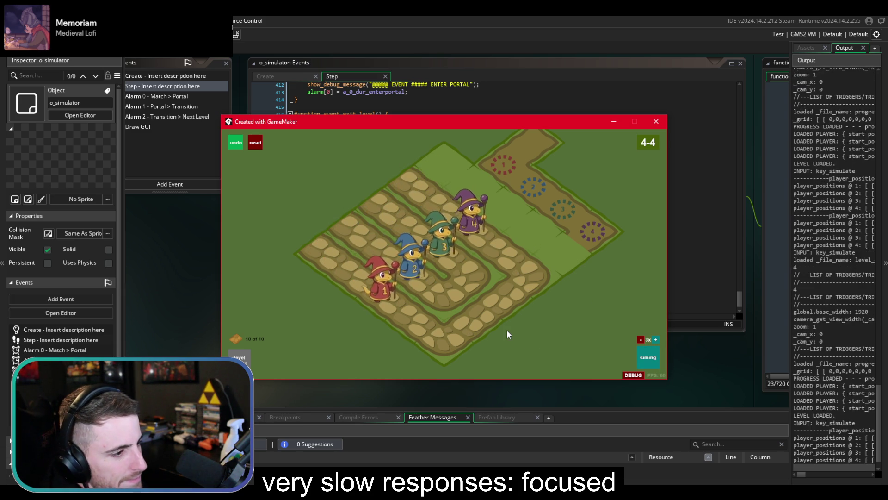
key("space")
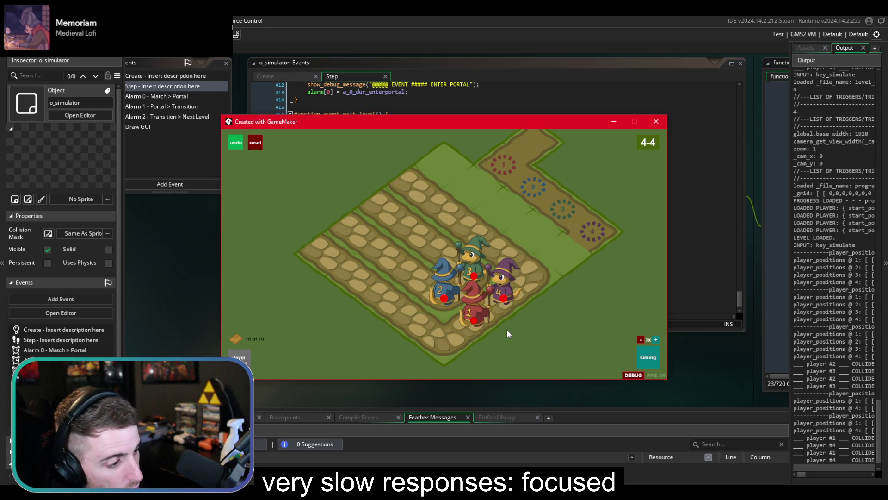
Load level 4-5, simulate it, and close the game
left_click(246, 353)
left_click(402, 260)
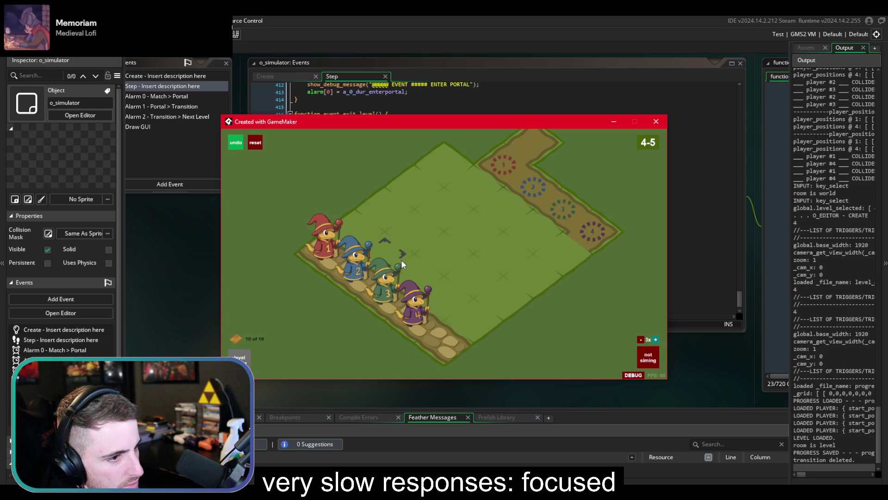
key("space")
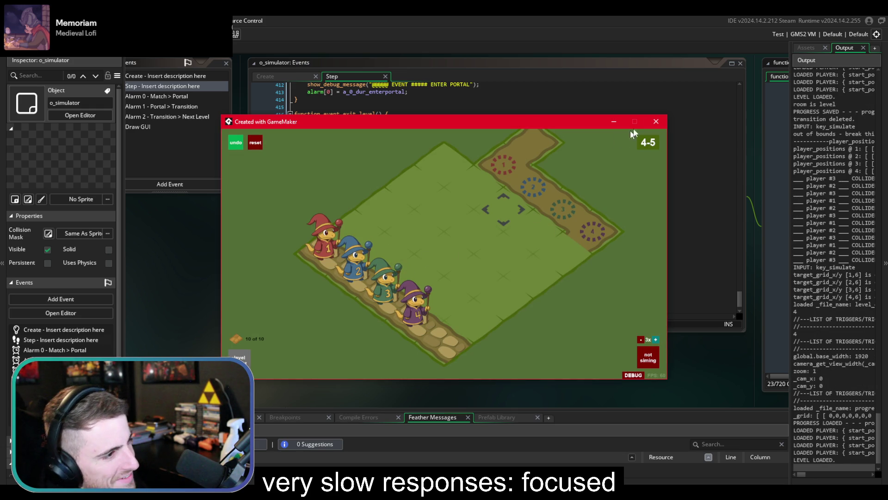
left_click(656, 120)
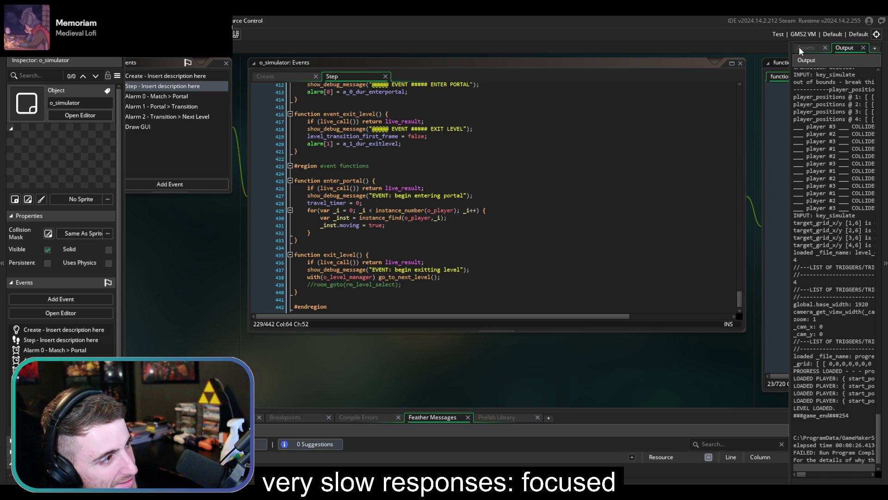
Review the corner-left direction code around lines 169–176, resizing the editor, then switch to Steam
left_click(800, 51)
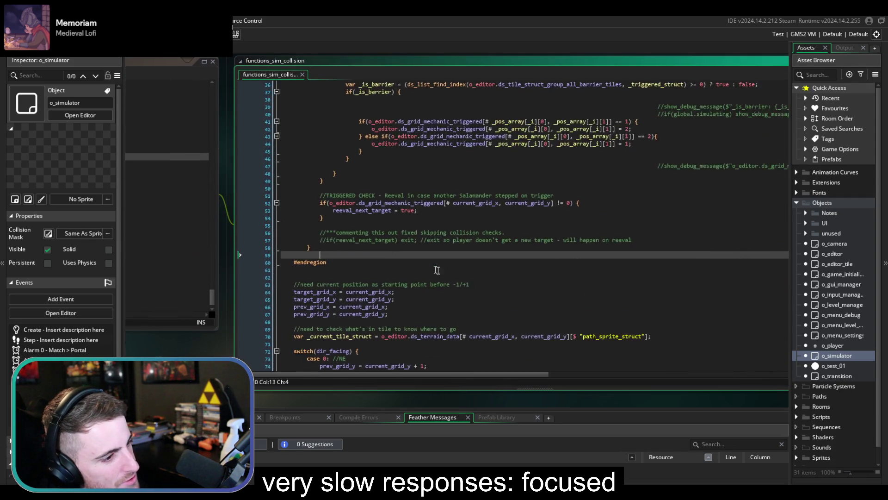
scroll(436, 270, "down", 20)
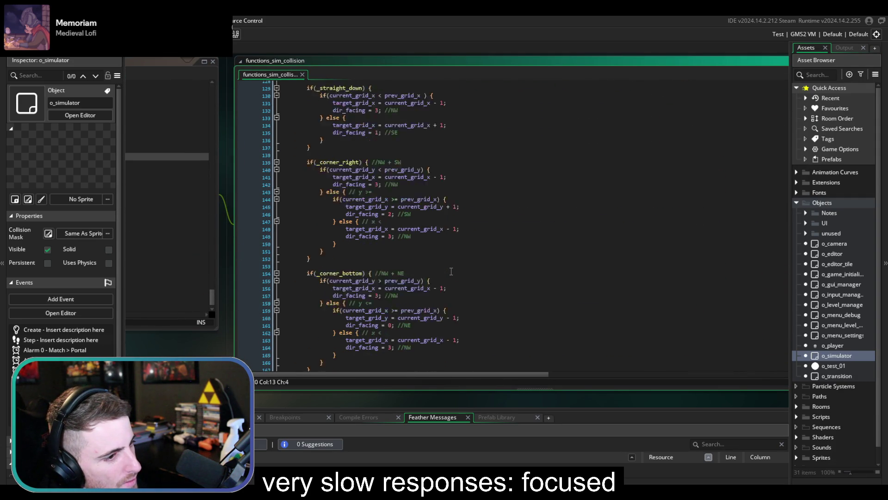
scroll(451, 271, "down", 5)
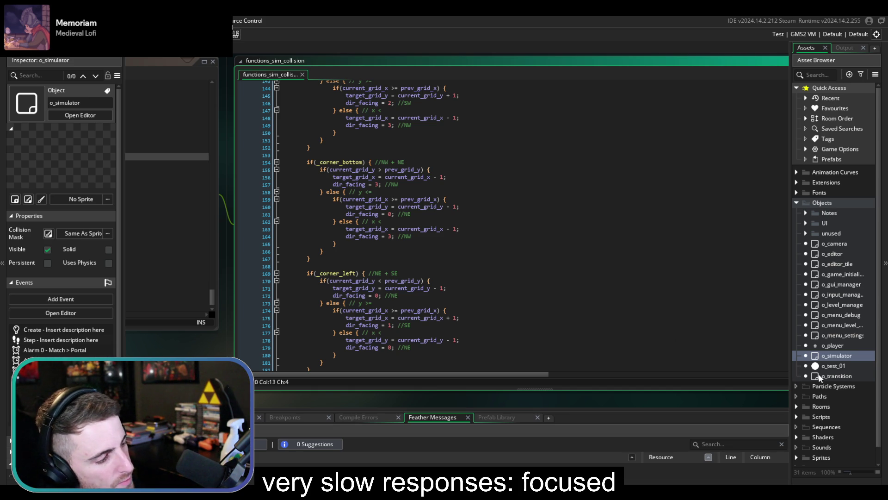
left_click(654, 325)
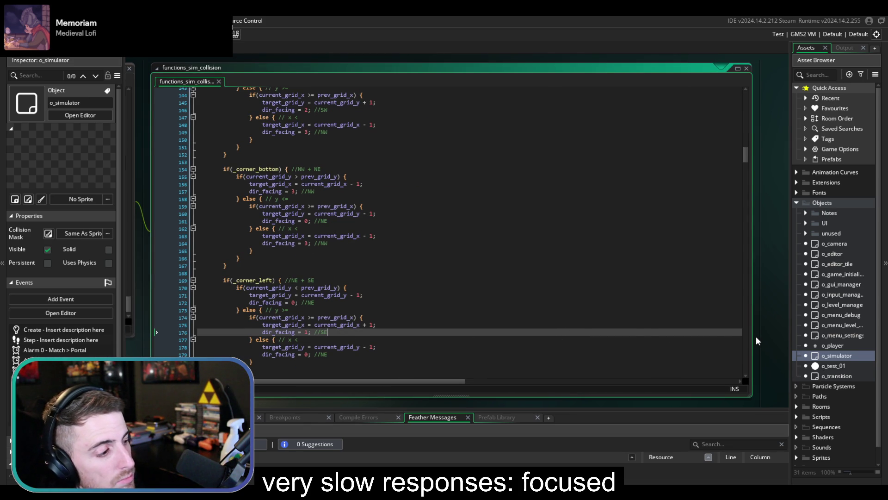
mouse_move(752, 339)
left_mouse_down()
mouse_move(506, 315)
mouse_move(609, 295)
mouse_move(601, 311)
mouse_move(665, 311)
left_mouse_up()
left_click(486, 280)
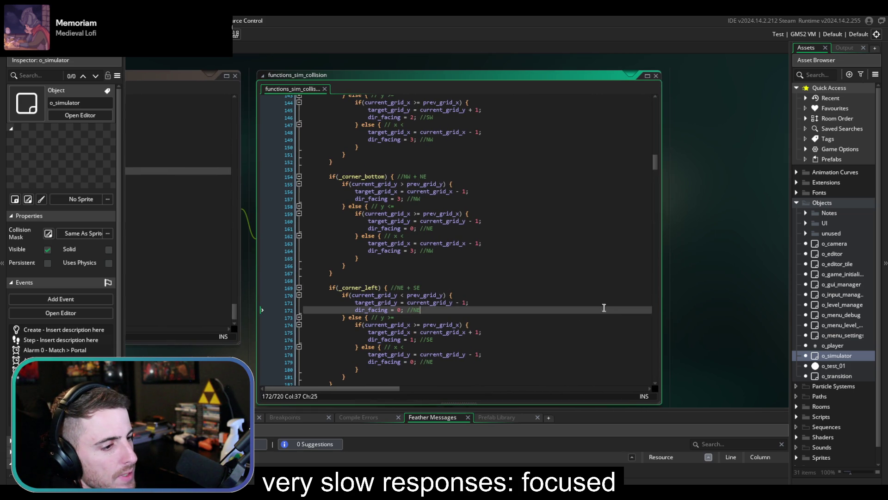
left_click(591, 301)
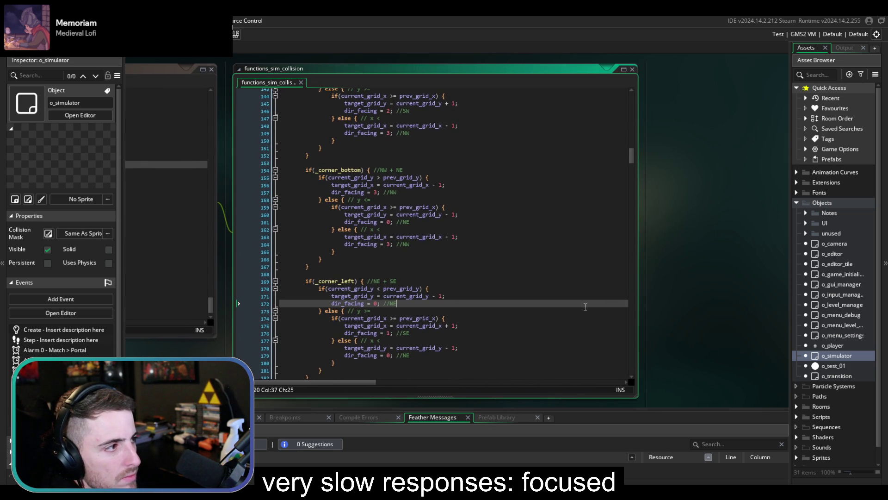
left_click_drag(638, 325, 652, 329)
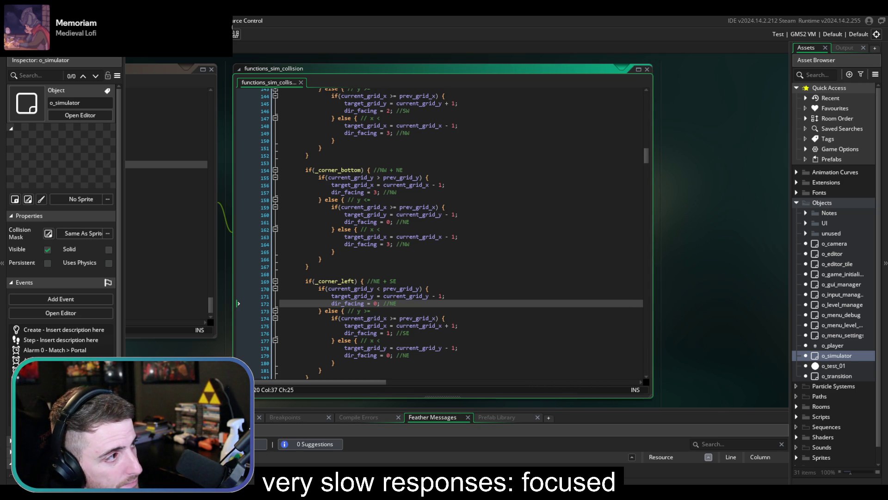
key("alt+Tab")
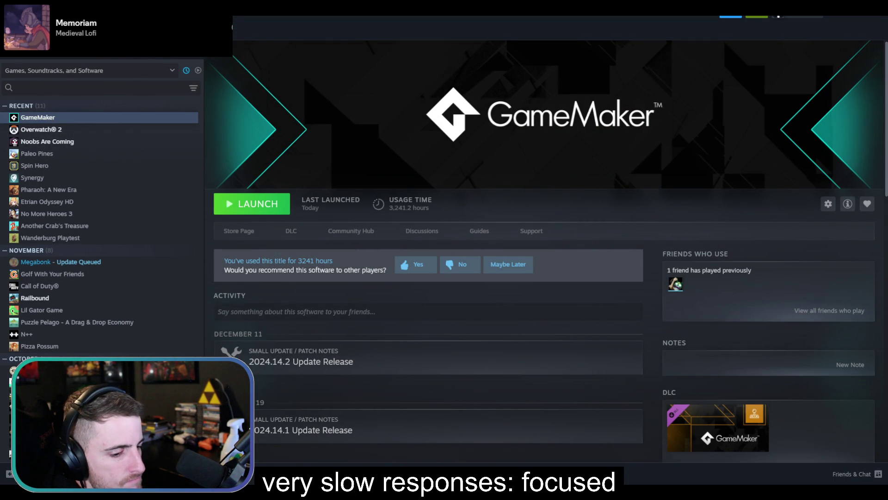
Stage all four changed files in SourceTree and commit with message 'cleaned up set_next_target and o_simulator step code'
key("alt+Tab")
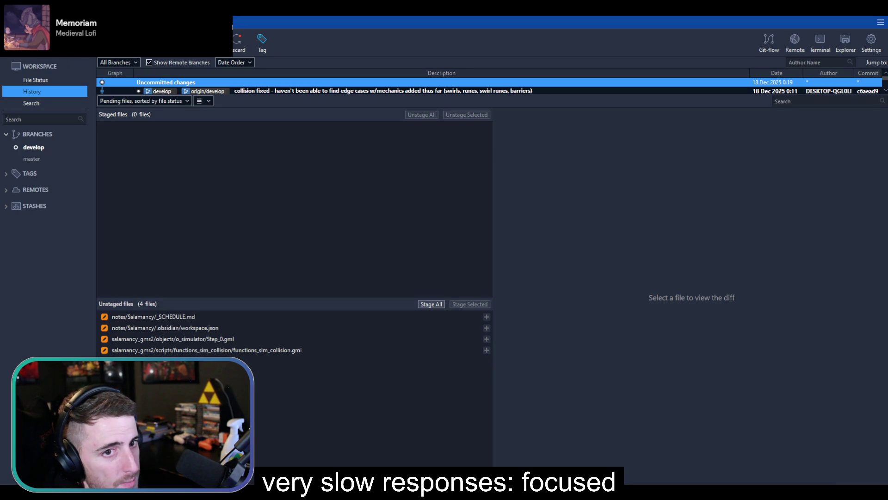
key("ctrl+shift+c")
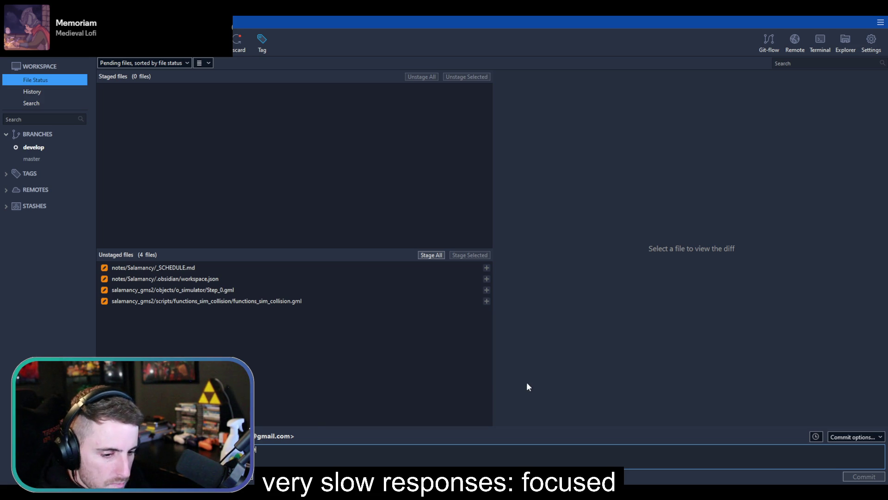
left_click(444, 255)
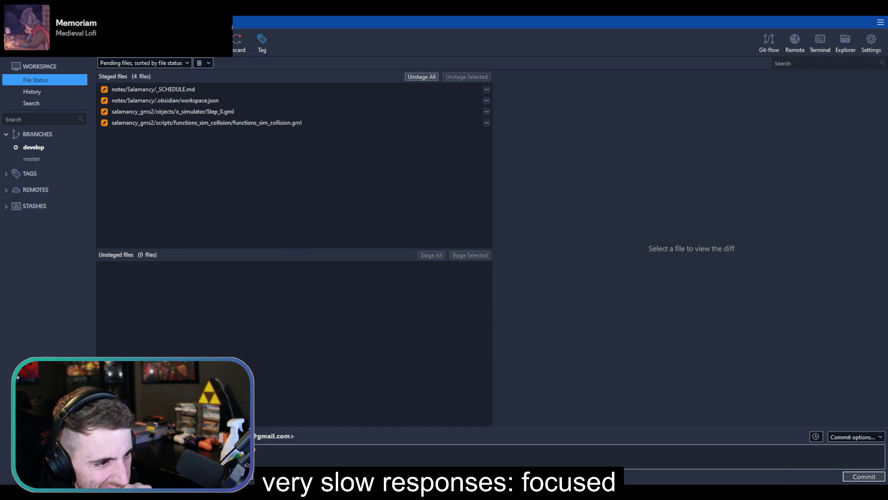
left_click(856, 477)
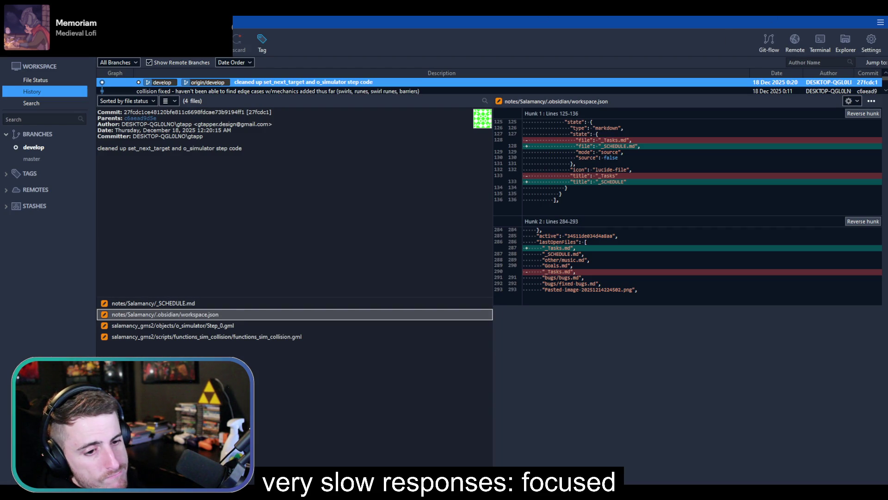
key("alt+Tab")
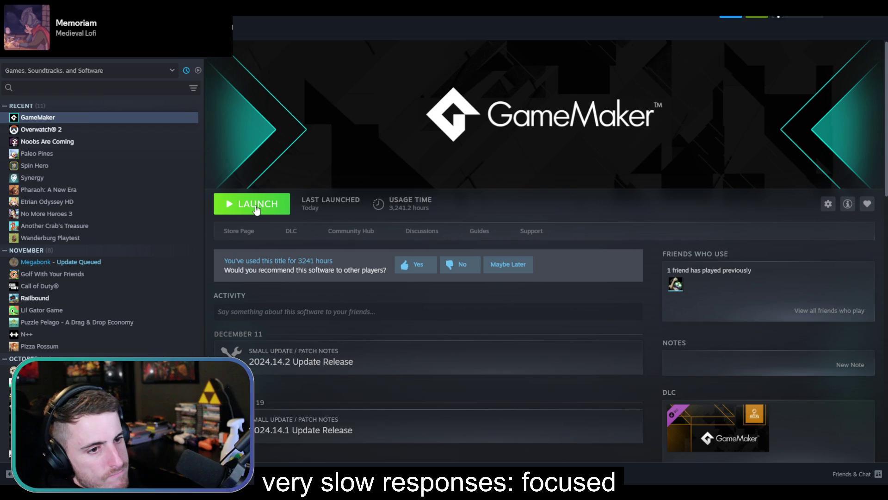
Launch GameMaker from Steam, reopen salamancy_gms2 from Recent Projects, and dismiss the cloud storage warning
left_click(257, 208)
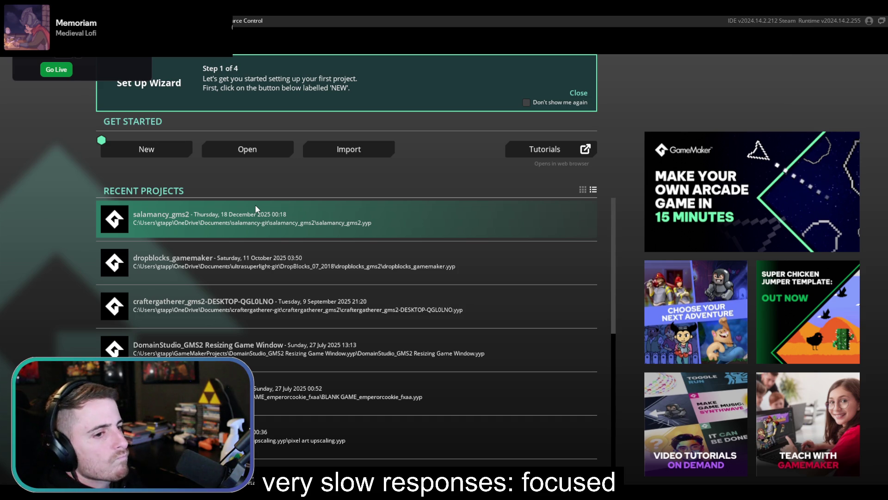
left_click(255, 205)
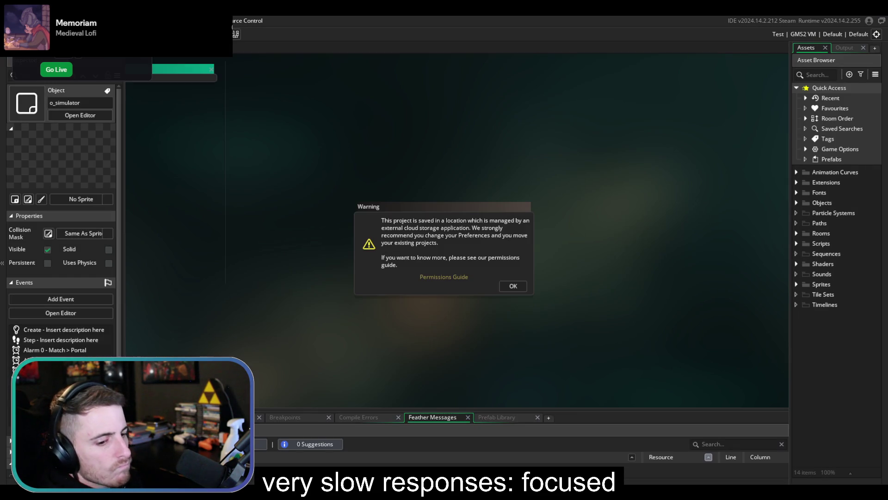
left_click(506, 285)
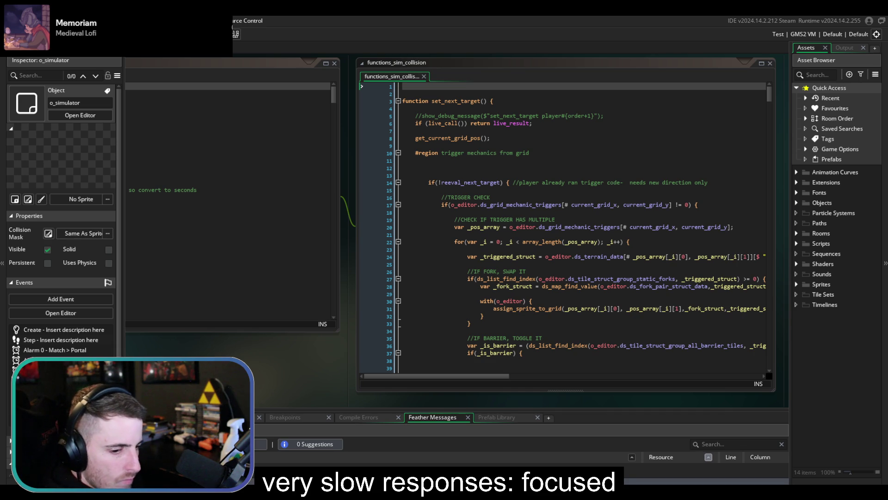
key("alt+Tab")
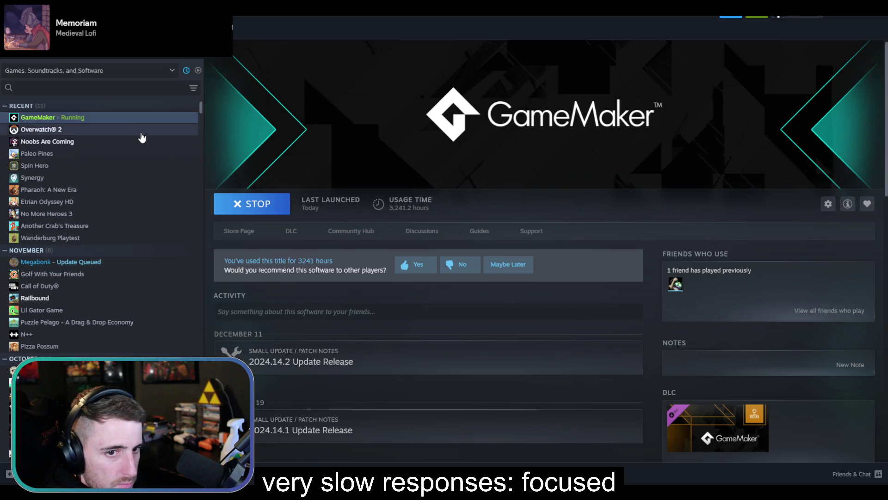
Open the Noobs Are Coming store page and browse its gameplay screenshots
left_click(126, 142)
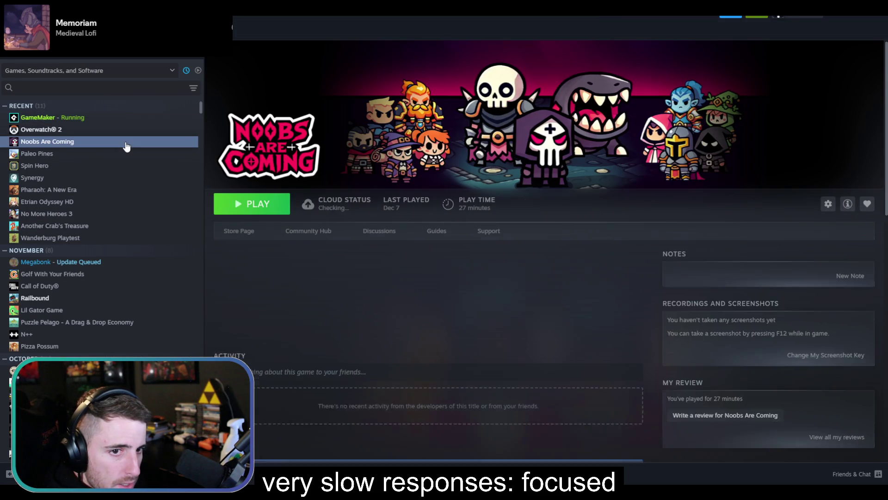
left_click(249, 234)
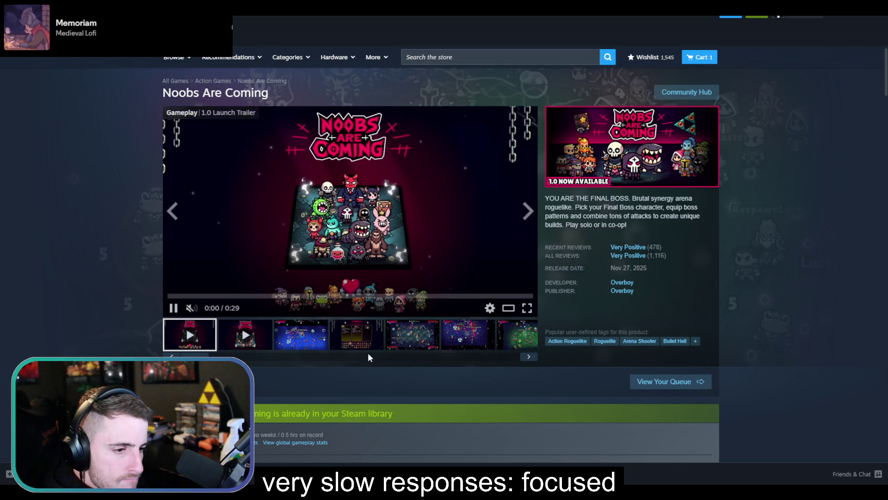
left_click(368, 343)
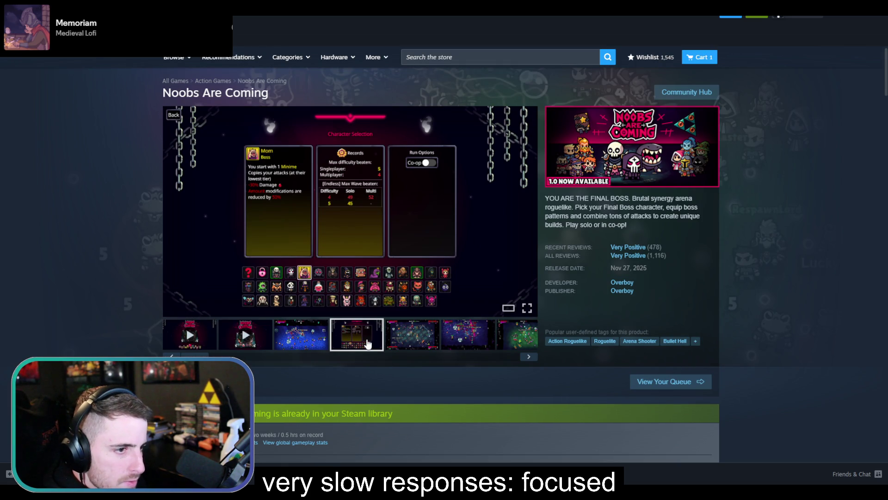
left_click(405, 340)
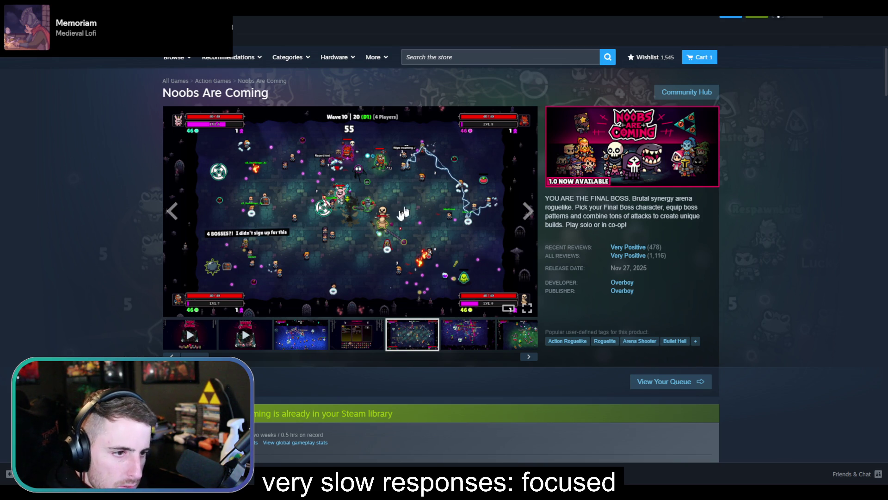
Play, pause and resume the Noobs Are Coming trailer, then open the game in the library
scroll(337, 266, "down", 1)
left_click(204, 297)
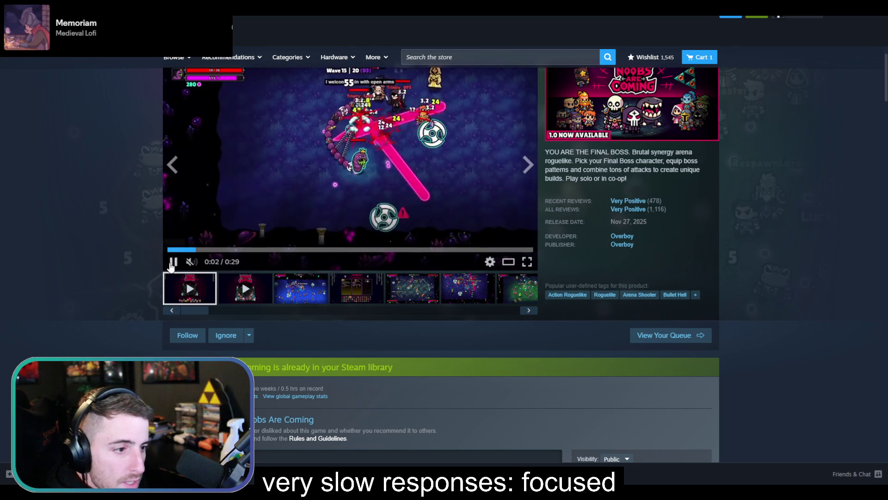
left_click(173, 262)
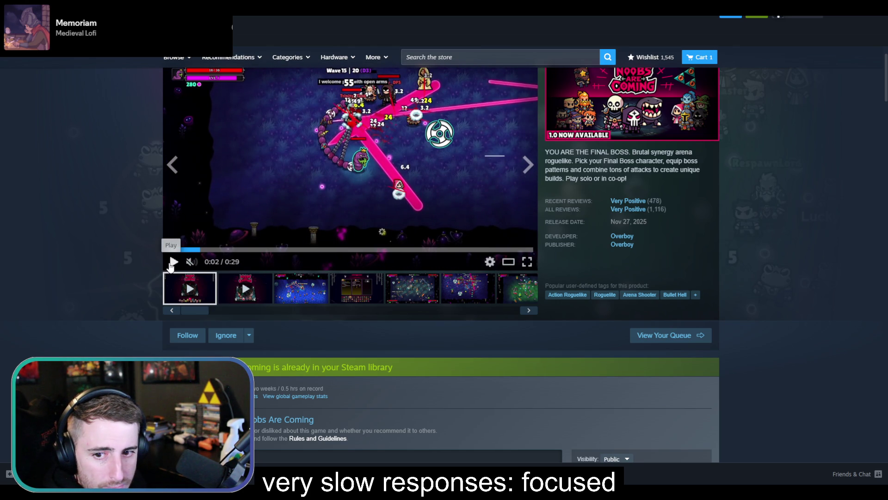
scroll(180, 259, "up", 1)
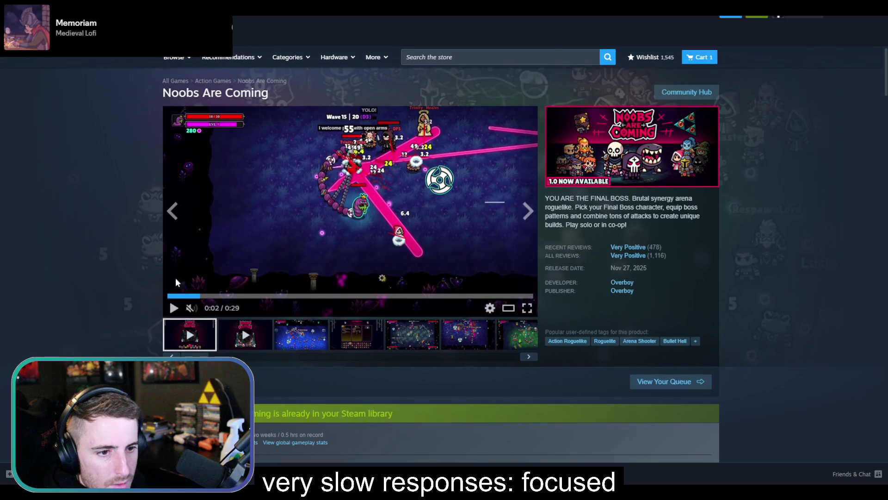
left_click(194, 312)
left_click(174, 307)
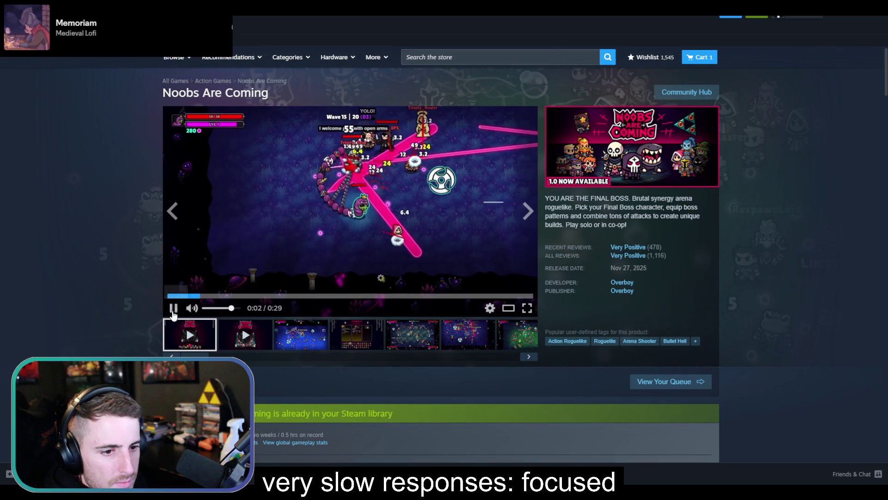
key("space")
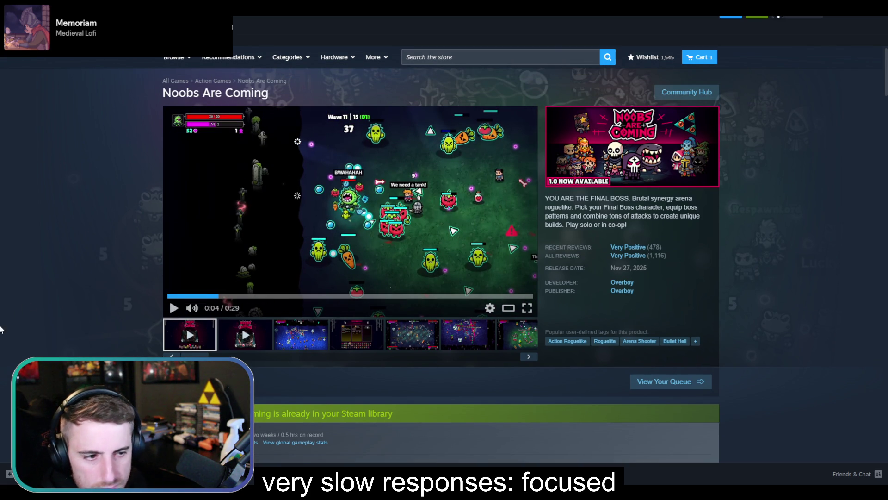
left_click(174, 307)
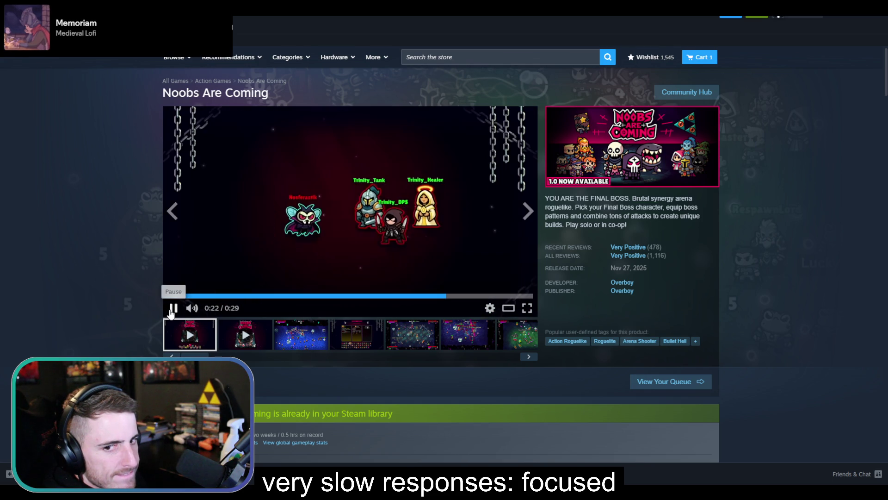
left_click(173, 308)
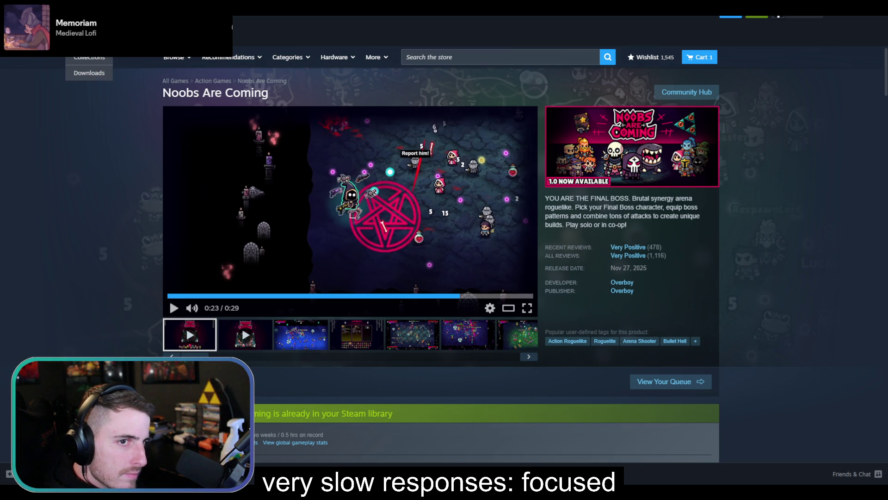
left_click(89, 29)
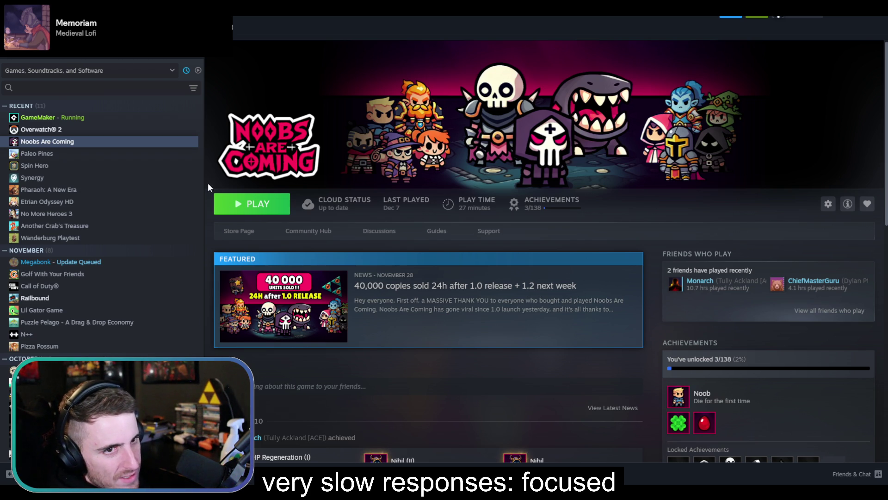
Return to the Steam library home and close the Steam window
mouse_move(196, 49)
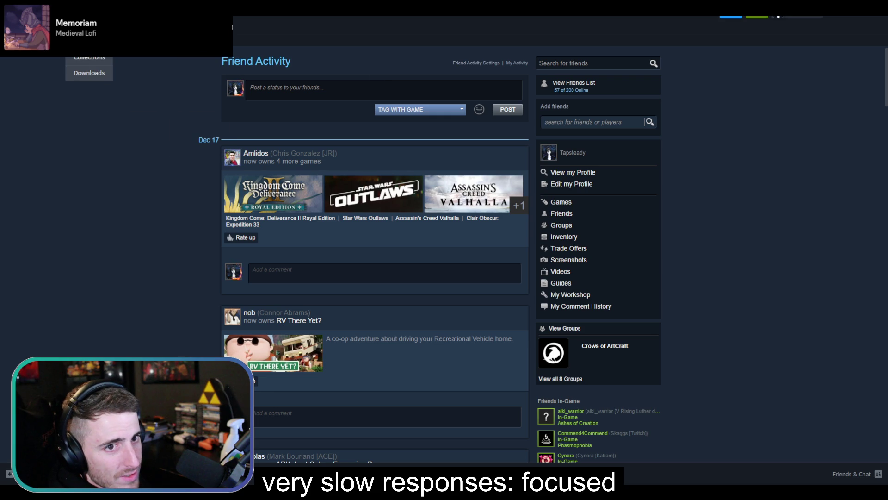
left_click(92, 28)
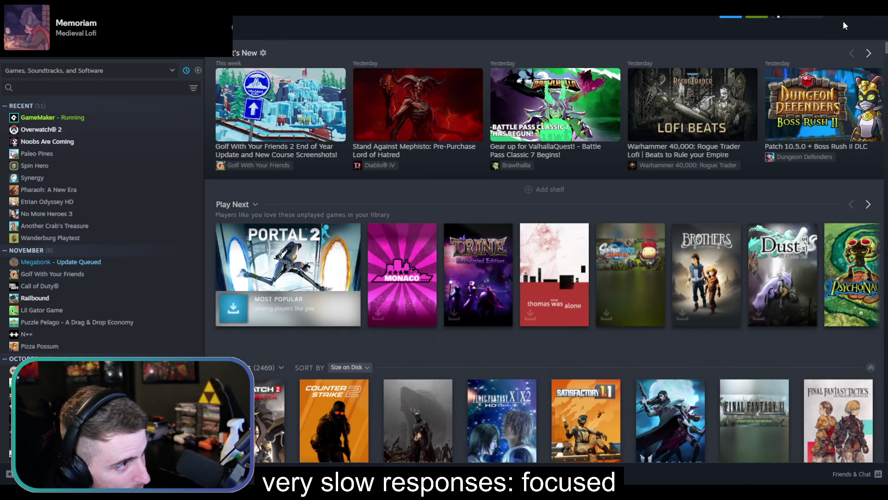
left_click(852, 18)
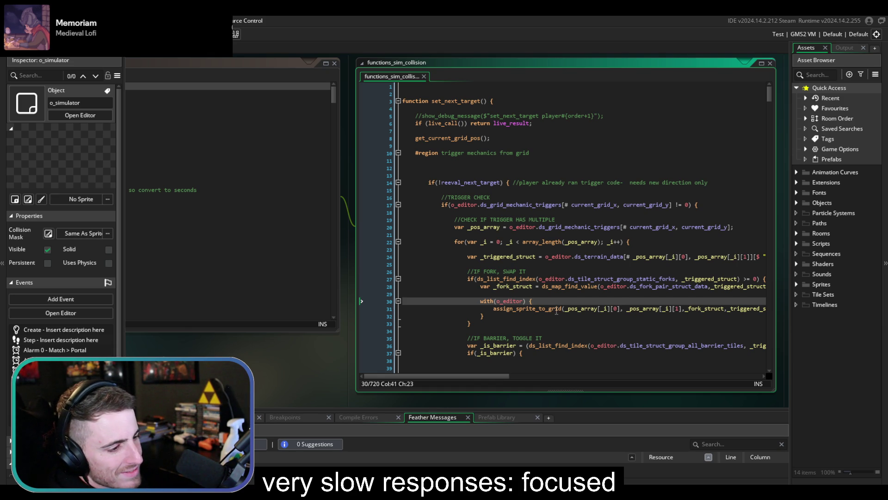
Inspect lines 31 and 22 of functions_sim_collision, then build and run the game with F5
left_click(557, 309)
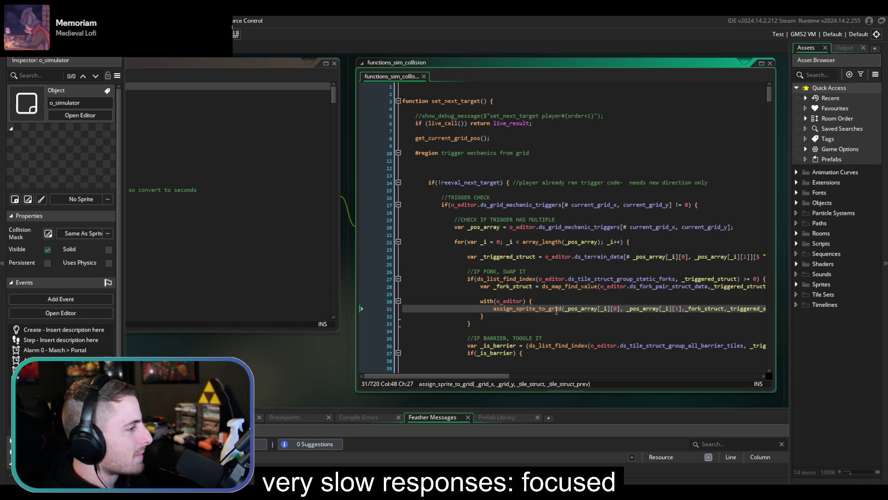
left_click(549, 241)
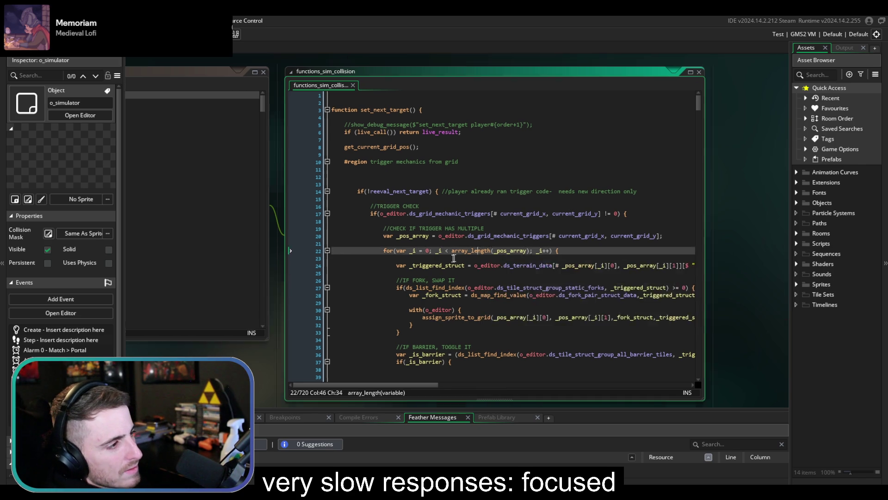
scroll(485, 204, "down", 4)
scroll(439, 217, "up", 4)
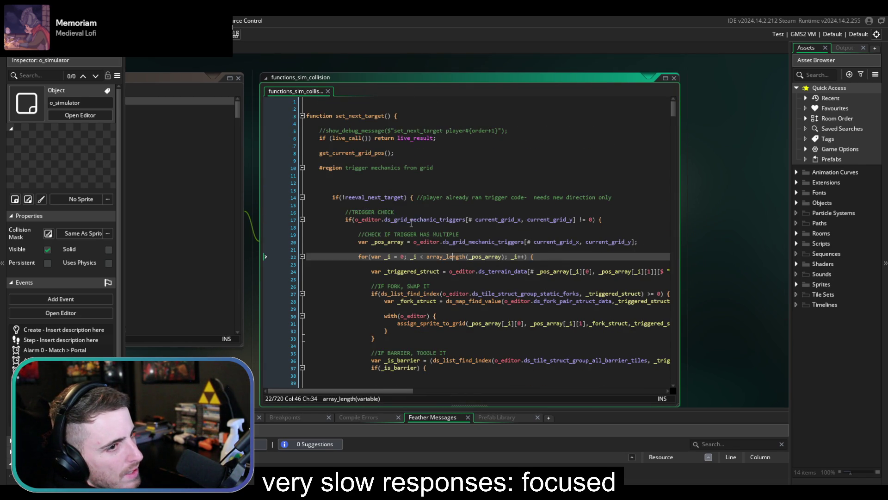
scroll(411, 224, "down", 2)
scroll(411, 225, "down", 8)
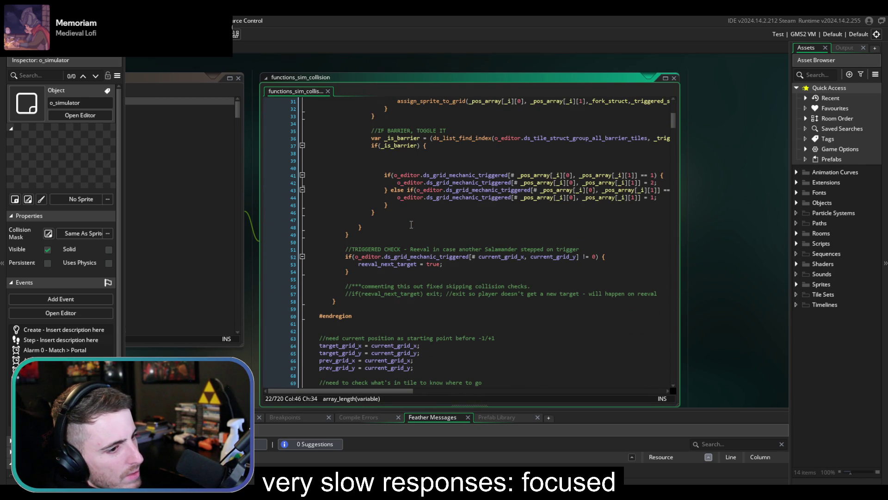
key("F5")
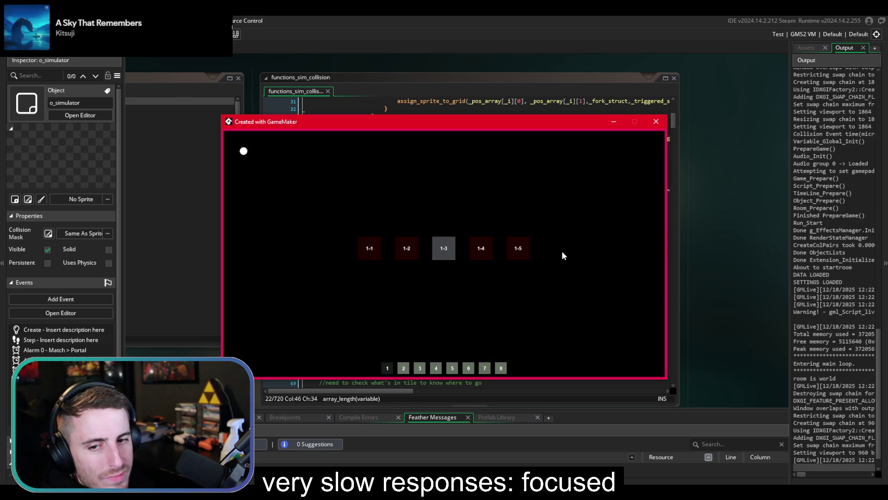
Play and simulate world 1 levels 1-3, 1-4, 1-5, 1-2 and 1-1 in turn
left_click(454, 257)
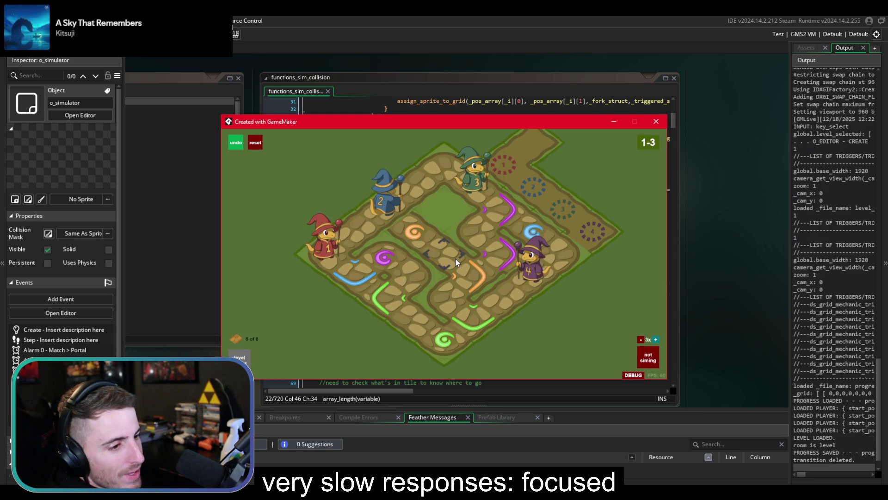
key("space")
key("Return")
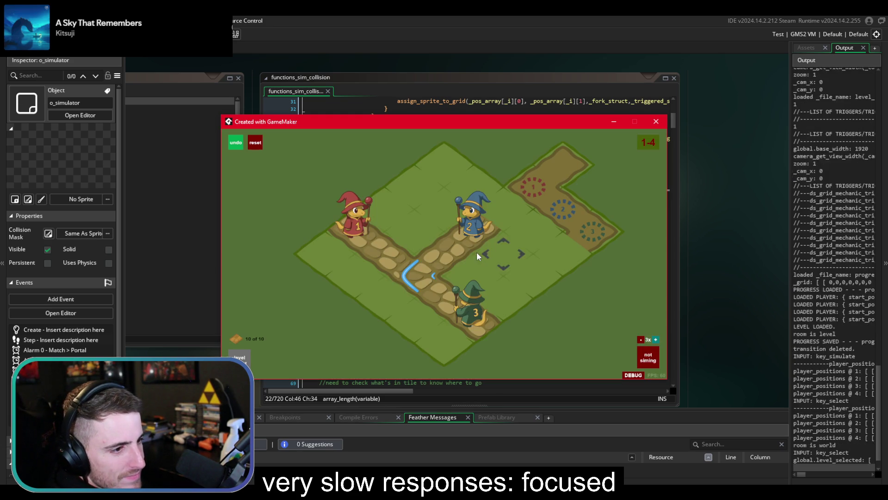
key("space")
key("Return")
key("Right")
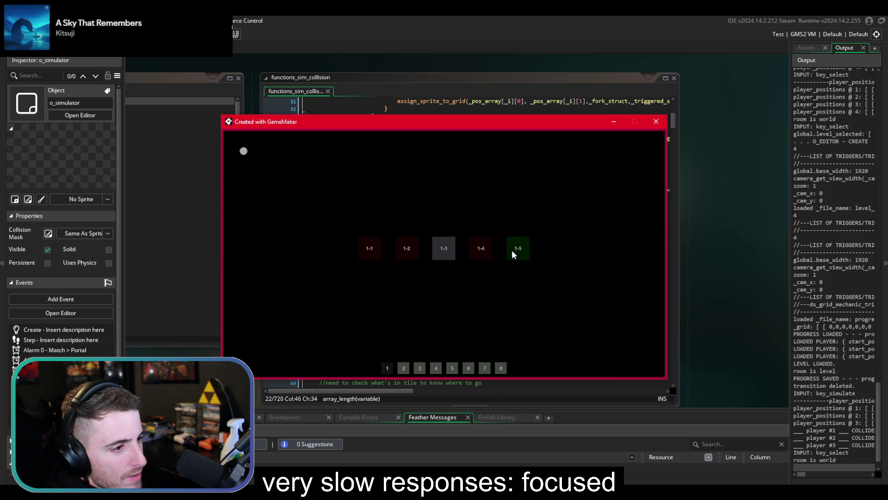
key("Return")
key("Return")
key("Left")
key("Left")
key("Left")
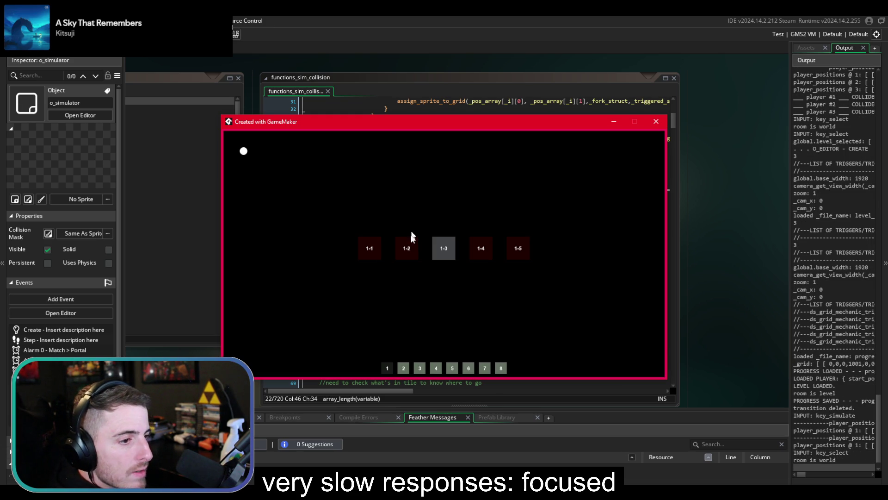
key("Return")
left_click(248, 356)
left_click(369, 249)
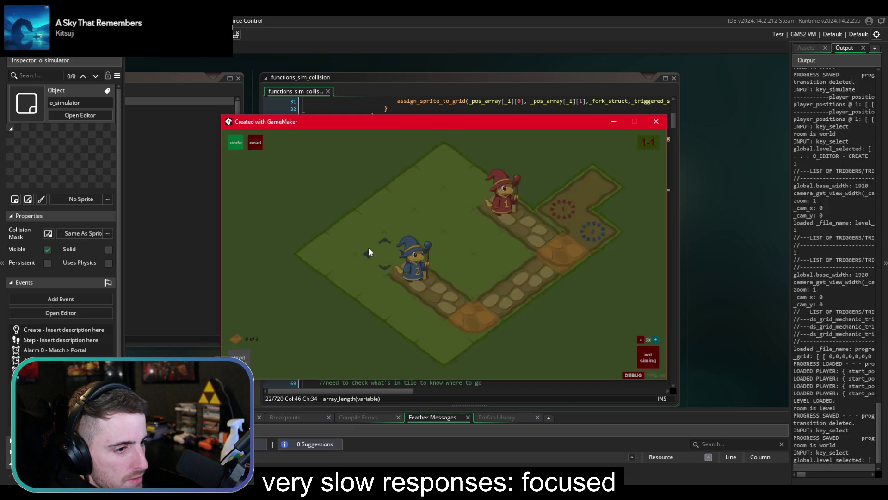
left_click(241, 358)
Switch to world 2 and try levels 2-1 and 2-2, returning to level select
left_click(401, 370)
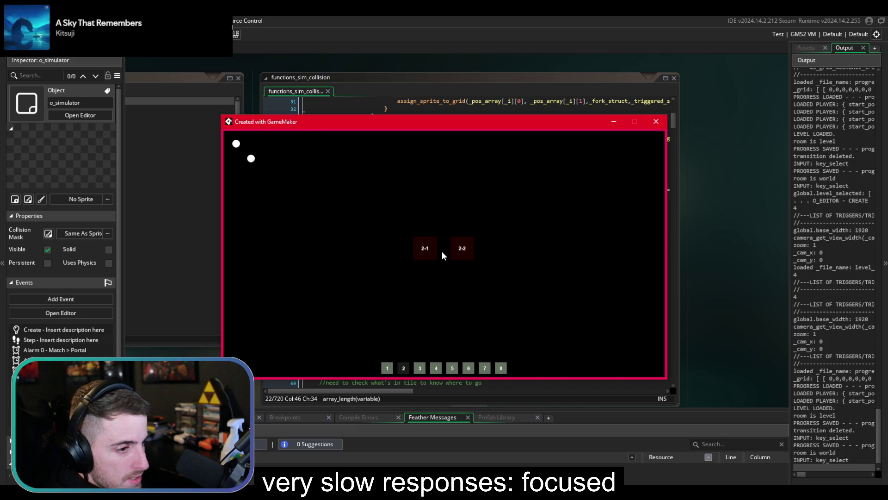
left_click(437, 252)
left_click(239, 358)
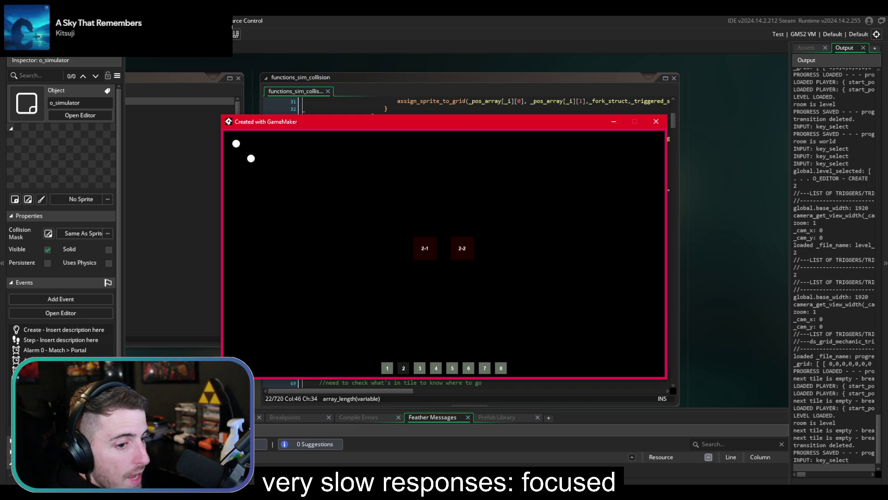
left_click(462, 254)
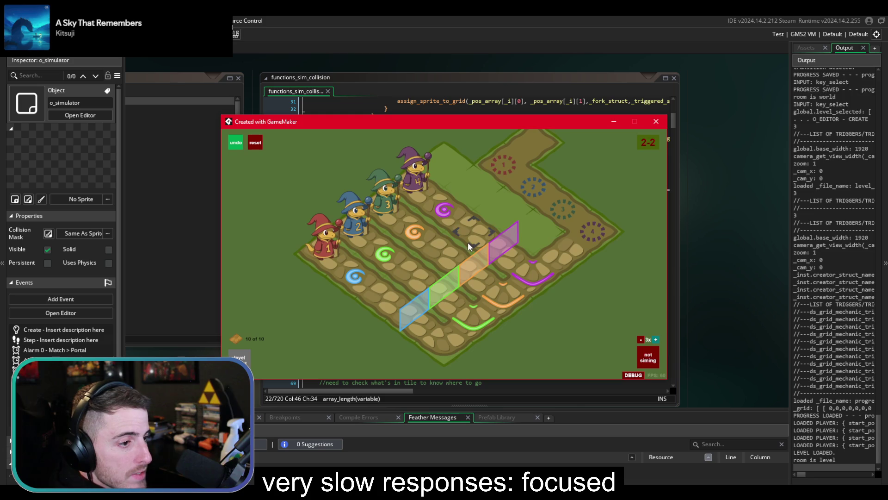
left_click(247, 356)
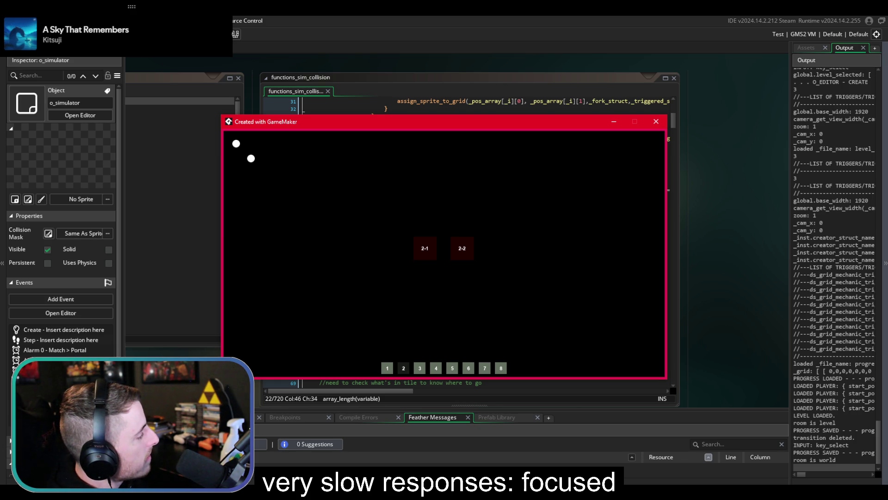
key("alt+Tab")
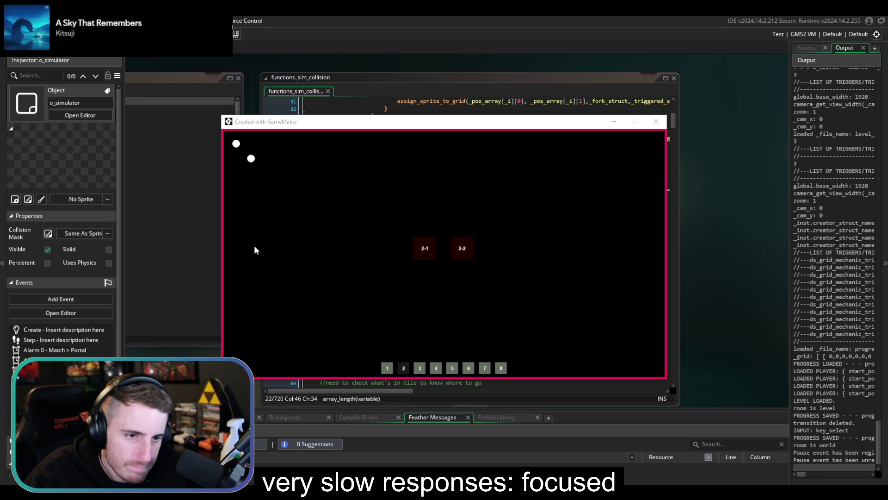
Cycle through levels 2-1, 2-2, 1-3 and 3-3 before opening level 3-2
left_click(425, 247)
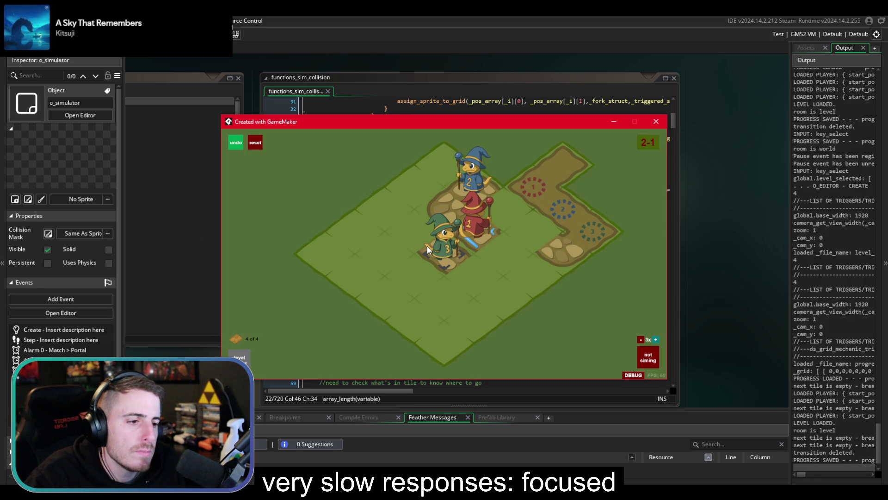
key("Escape")
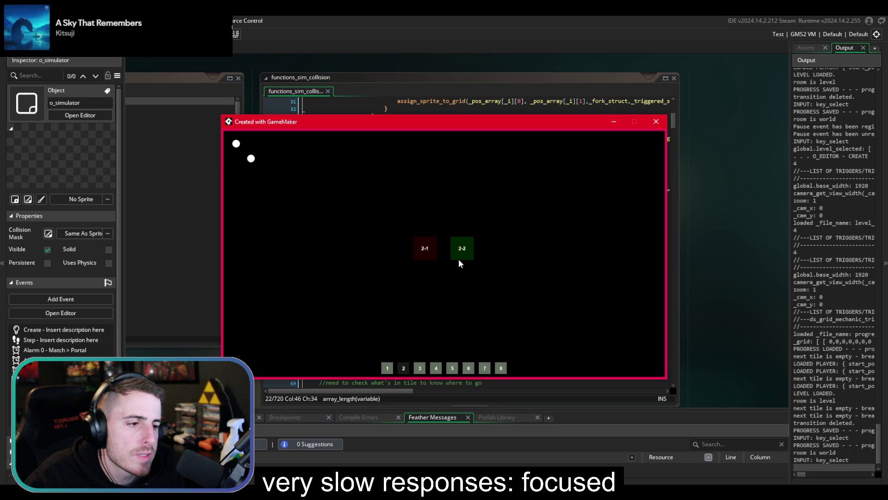
left_click(459, 260)
left_click(248, 357)
left_click(388, 368)
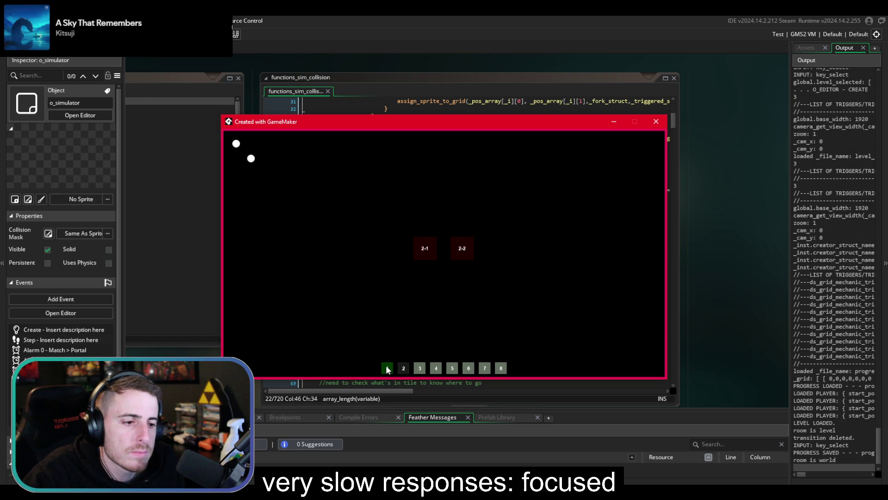
left_click(468, 253)
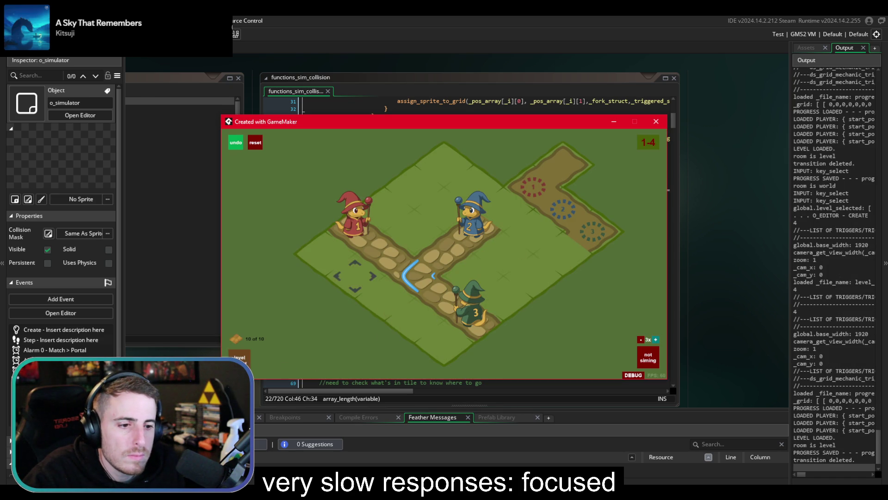
left_click(240, 359)
left_click(420, 367)
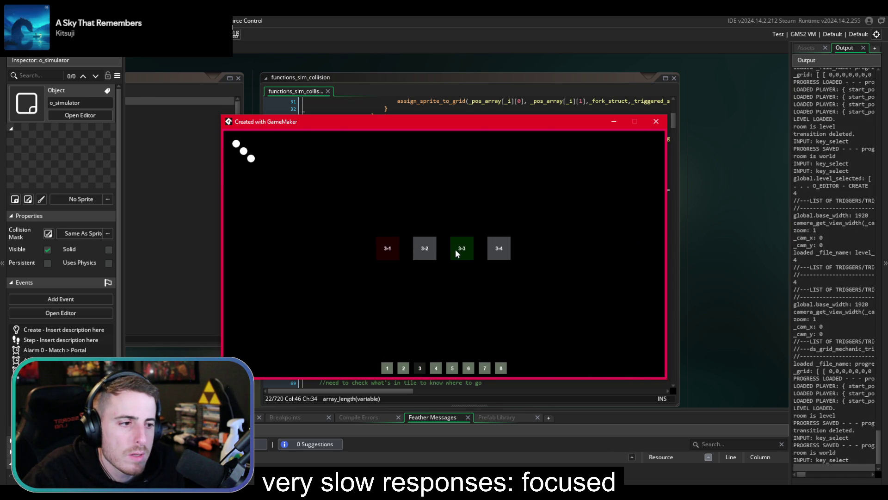
left_click(456, 249)
left_click(240, 357)
left_click(423, 248)
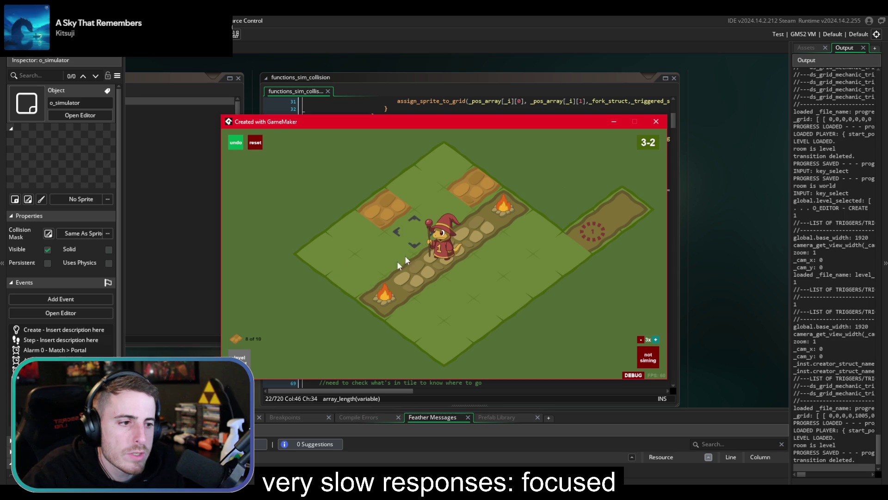
Simulate the wizard's path in level 3-2, toggling the debug overlay and rerunning the simulation
key("space")
key("space")
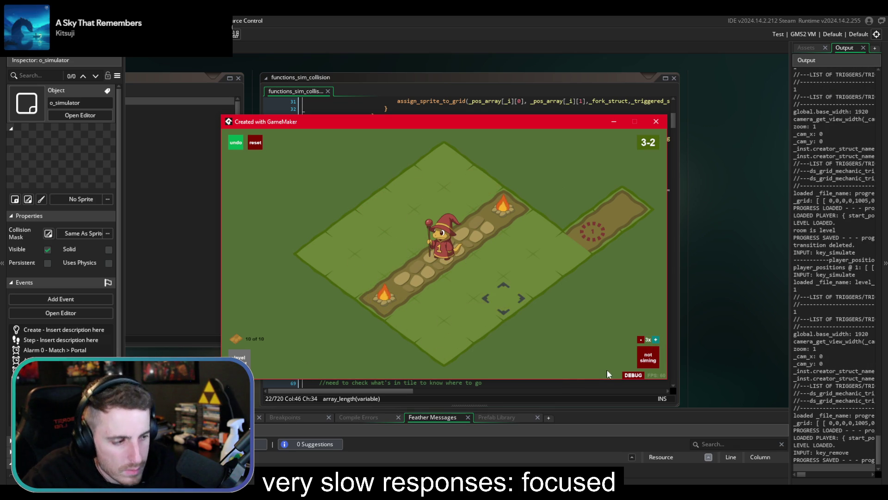
key("F1")
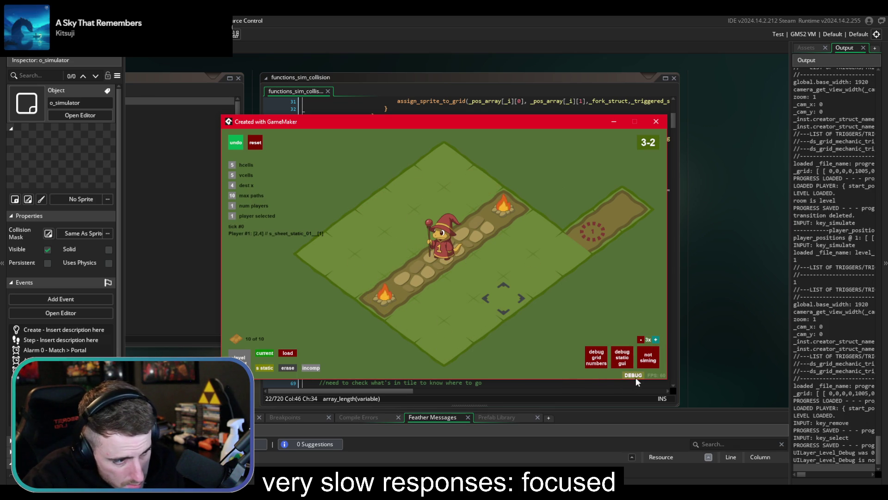
left_click(636, 376)
key("space")
key("space")
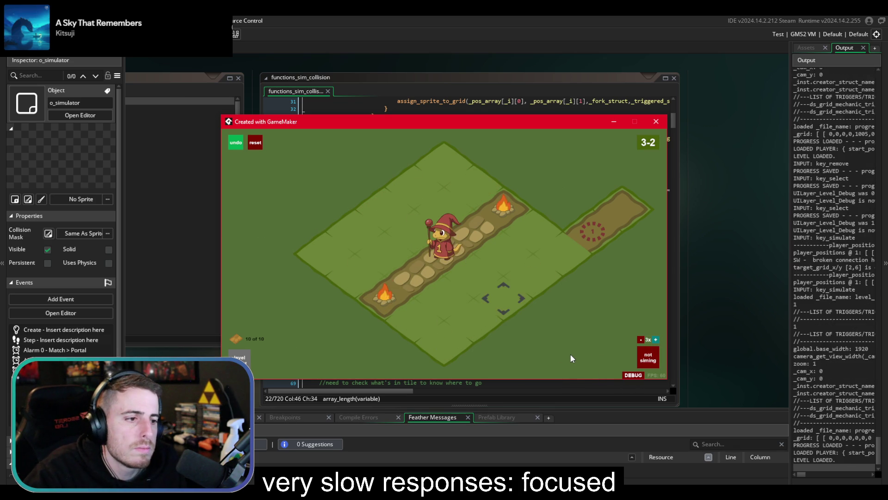
key("space")
key("space")
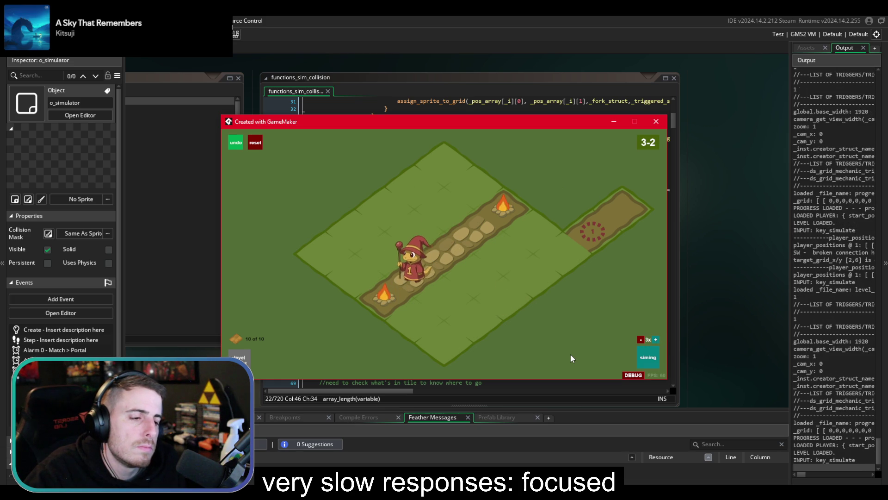
key("space")
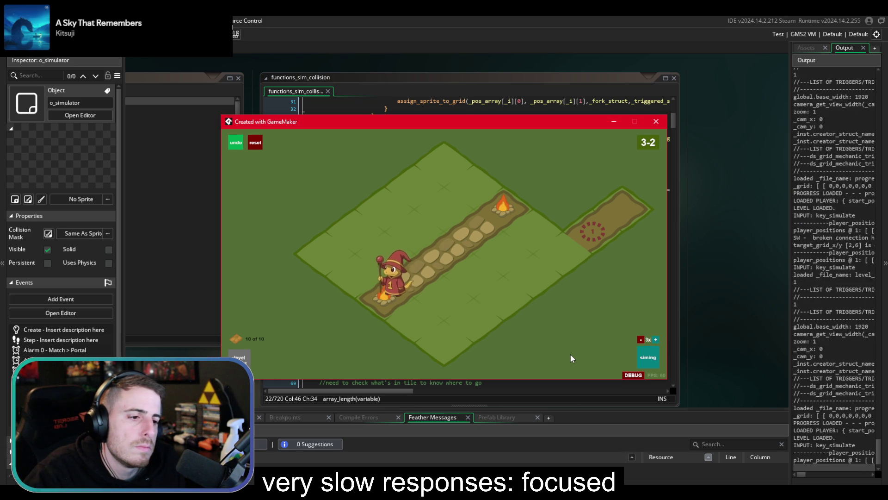
key("space")
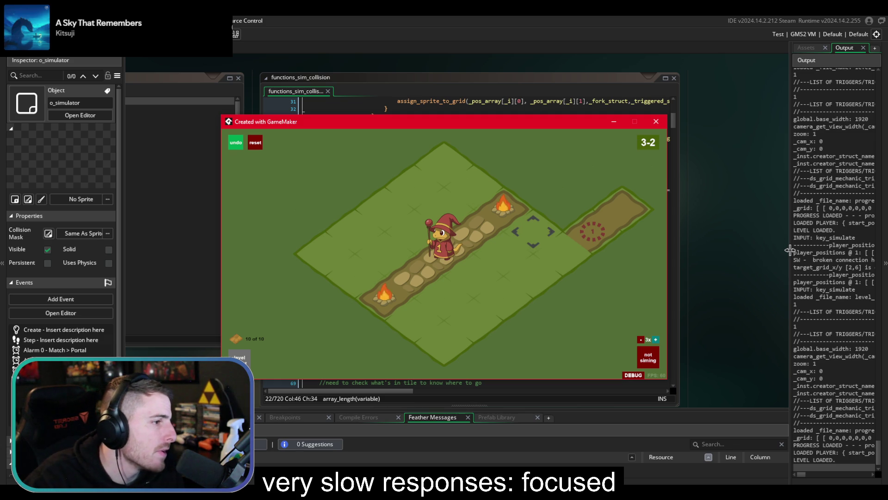
Widen the Output log panel and clear its contents
left_click_drag(790, 248, 627, 237)
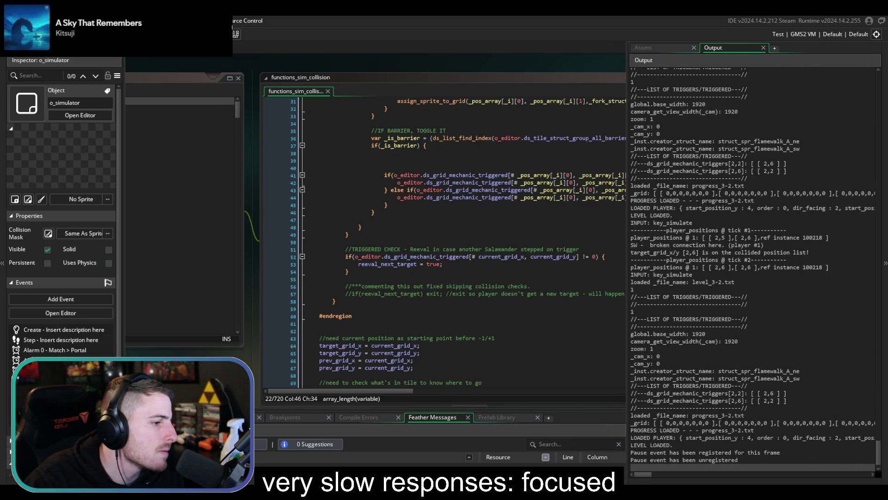
key("alt+Tab")
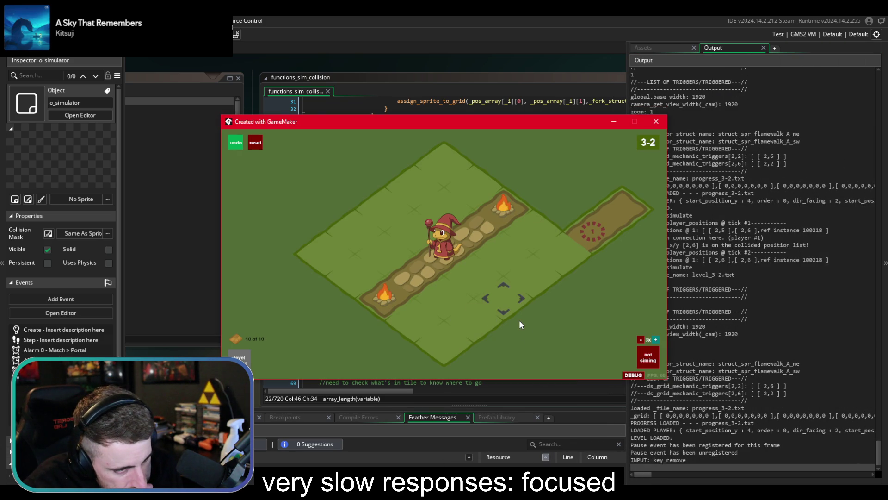
right_click(741, 354)
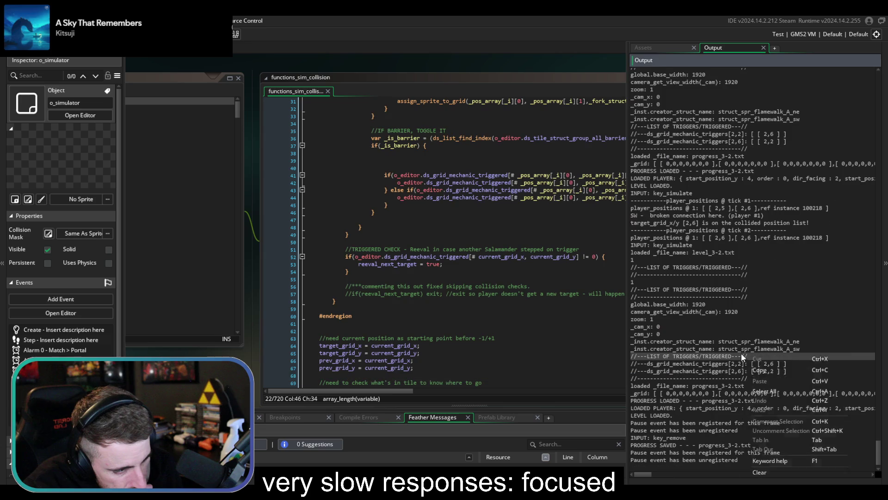
left_click(761, 471)
key("alt+Tab")
Reload level 3-2 and turn on debug grid coordinates for its tiles
left_click(250, 362)
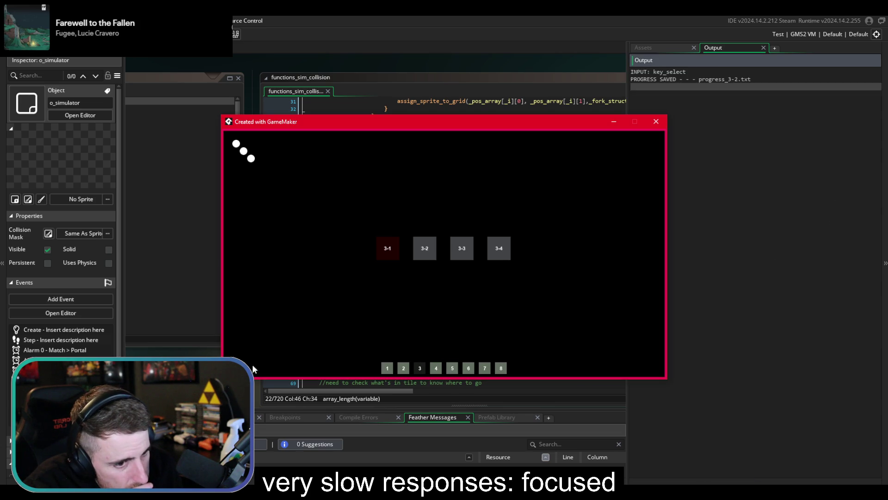
left_click(432, 249)
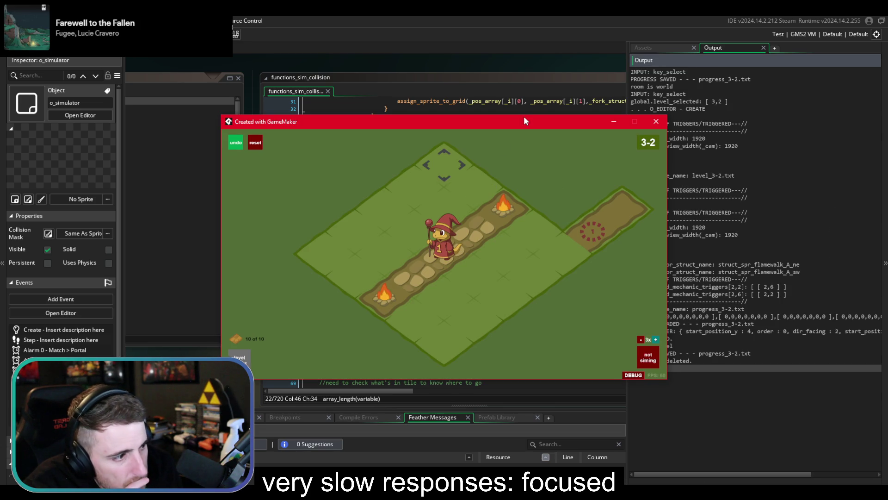
left_click_drag(537, 121, 488, 124)
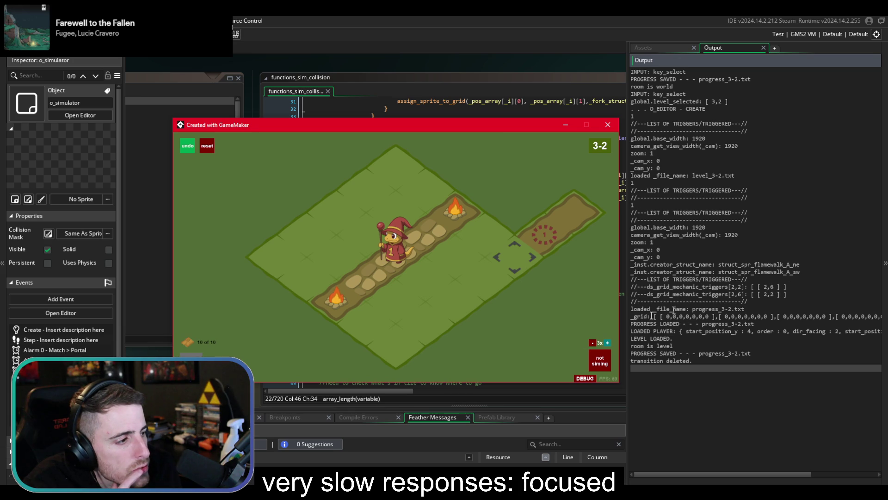
left_click(585, 378)
left_click(559, 364)
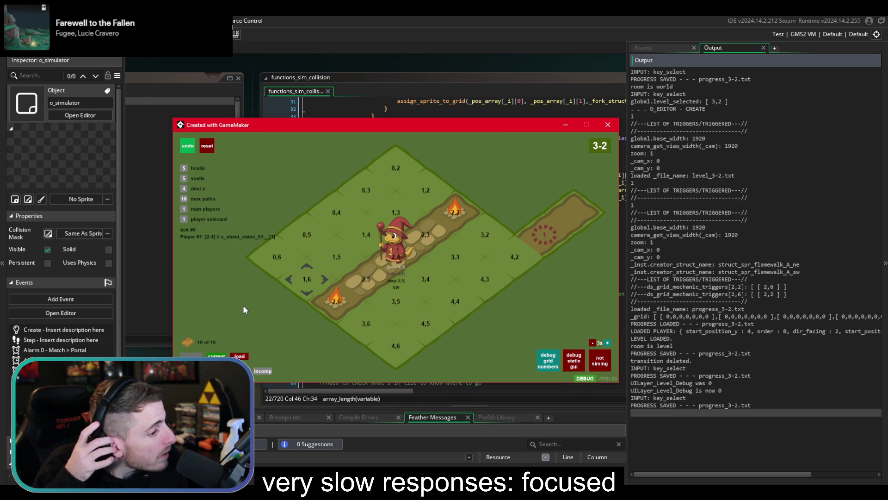
Bring the collision code back into full view and scroll down through it
left_click_drag(431, 123, 887, 124)
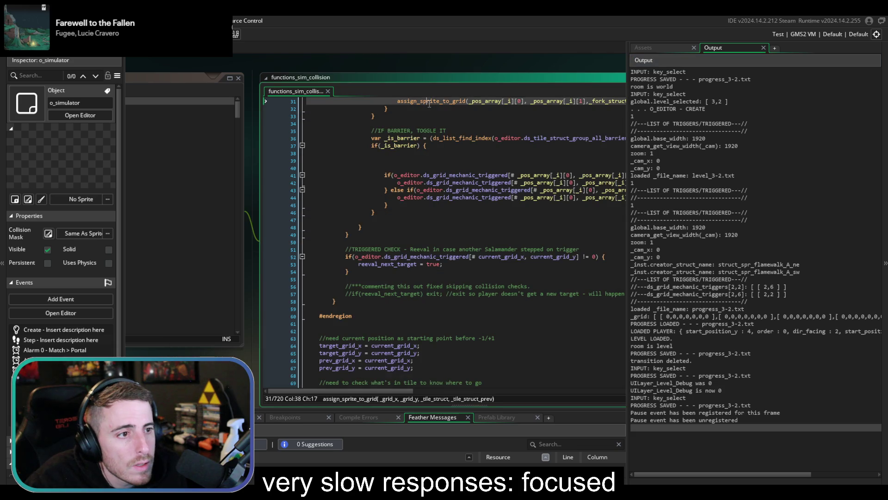
scroll(398, 256, "down", 3)
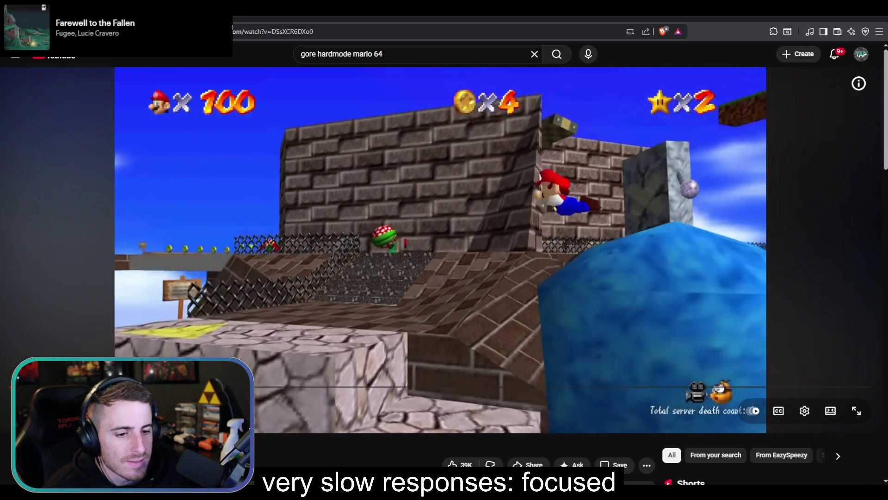
Open the second result, 'Vinny - Gore Mario 64', and seek to 1:18
left_click_drag(146, 380, 739, 388)
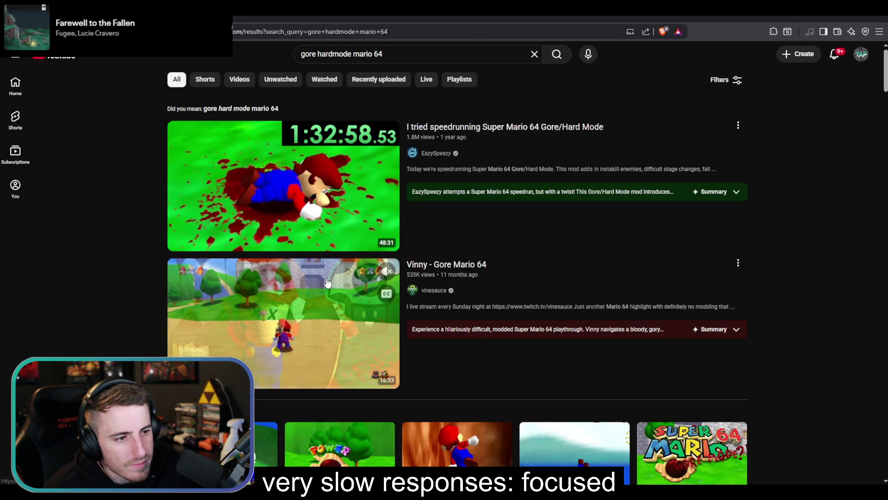
left_click(340, 295)
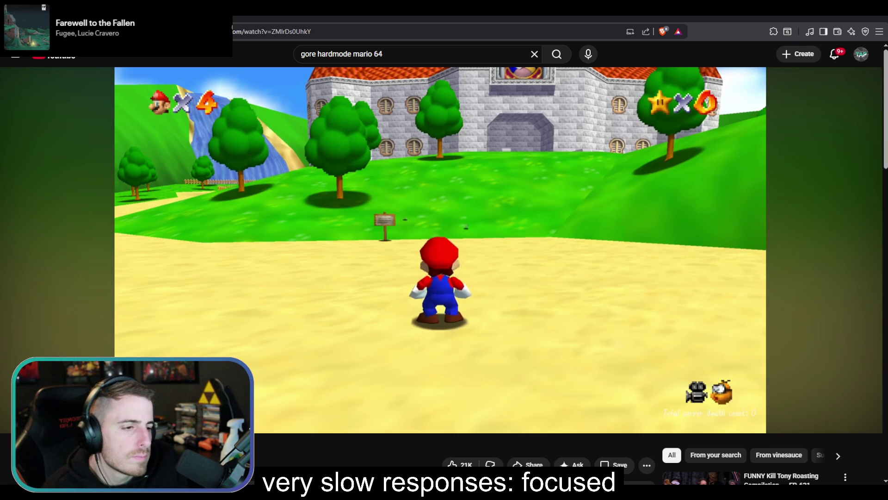
left_click(49, 386)
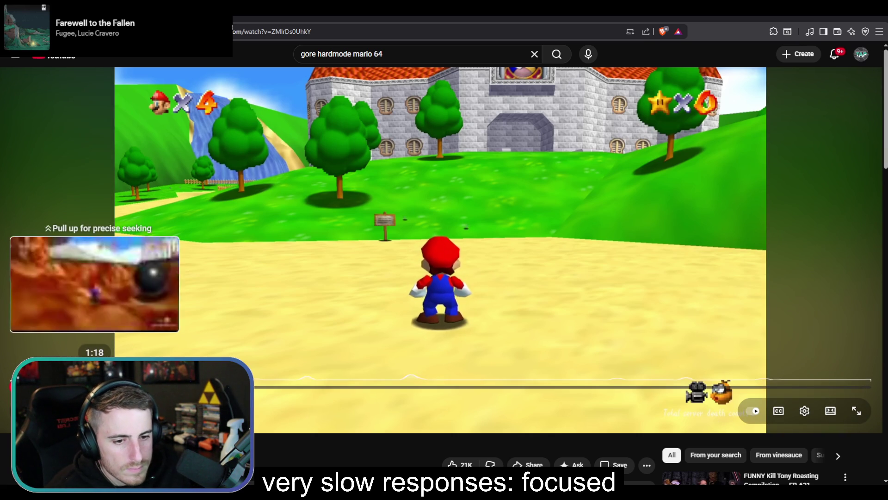